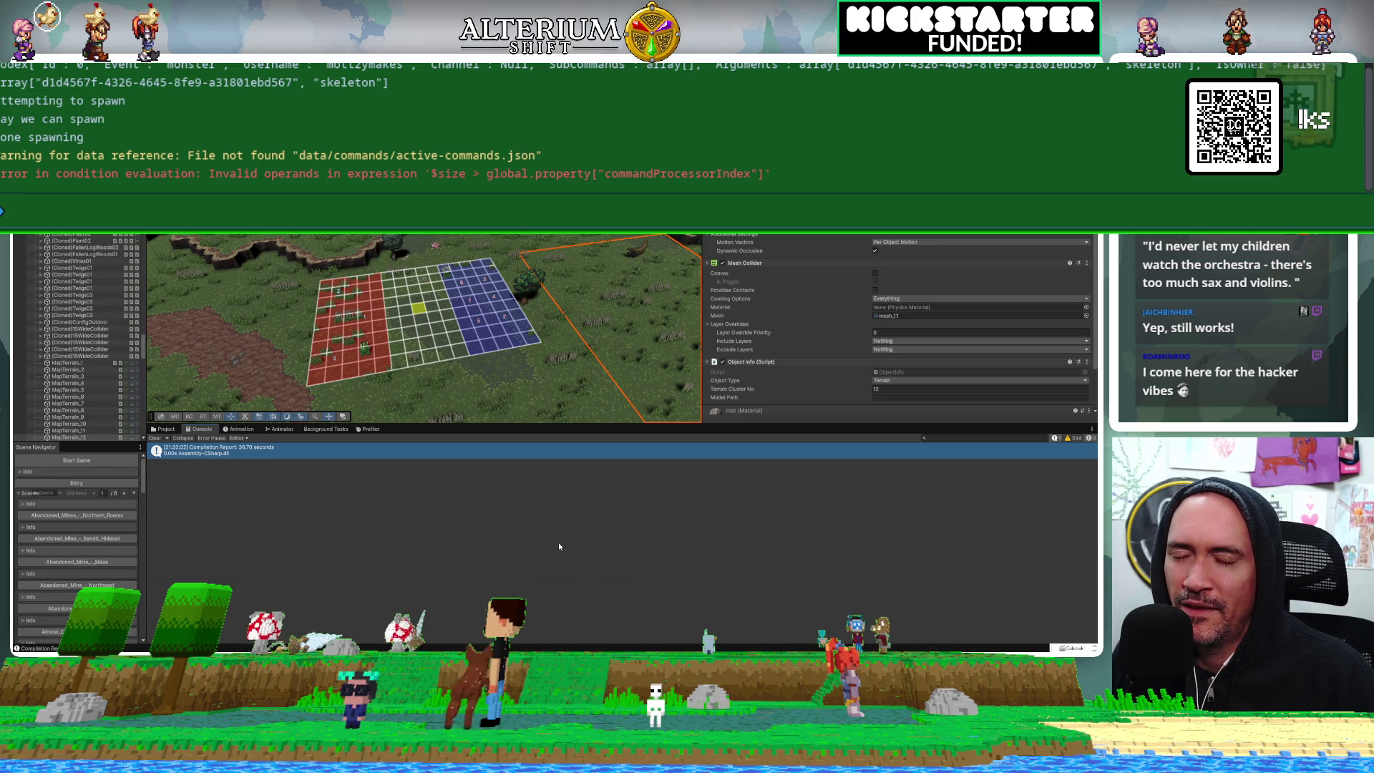
Select MapTerrain_7 in the Scene view, then switch over to JetBrains Rider
click(587, 401)
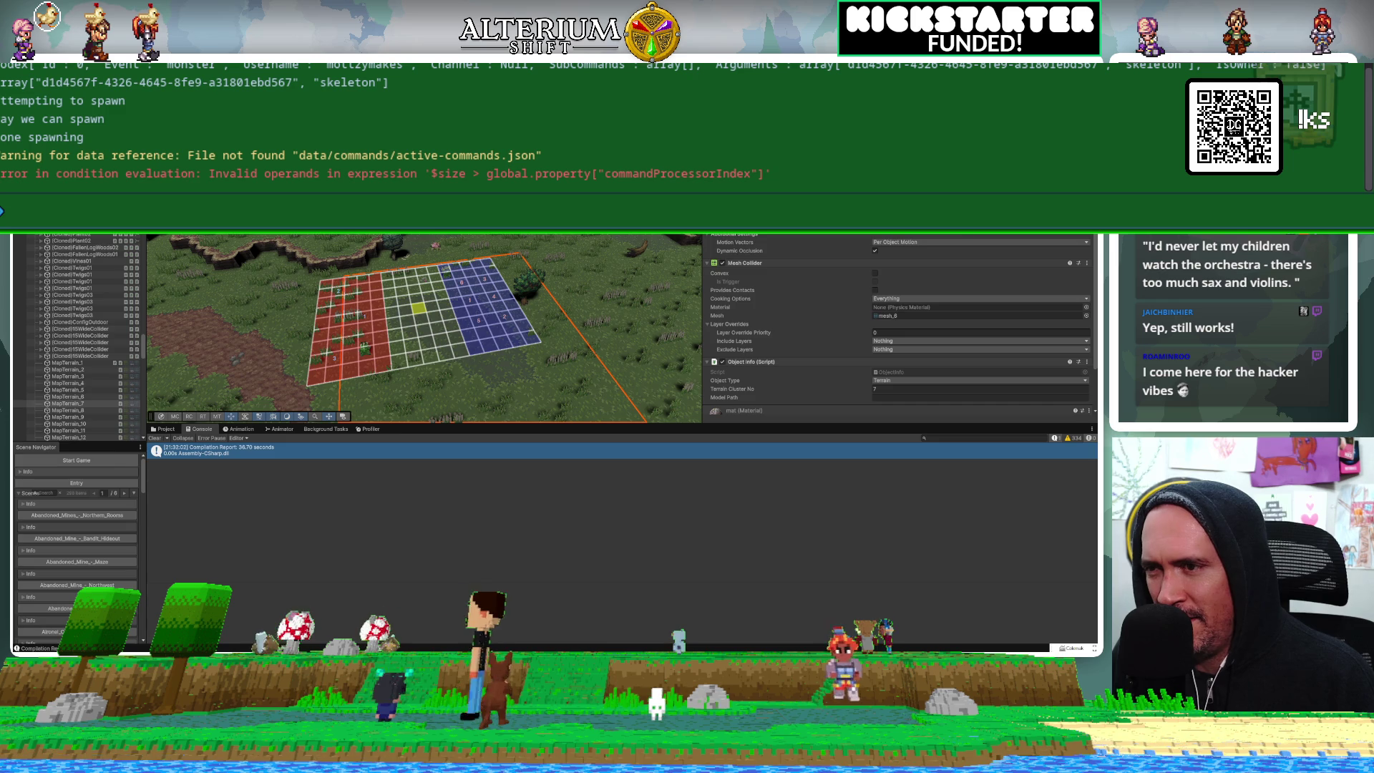
key(alt+Tab)
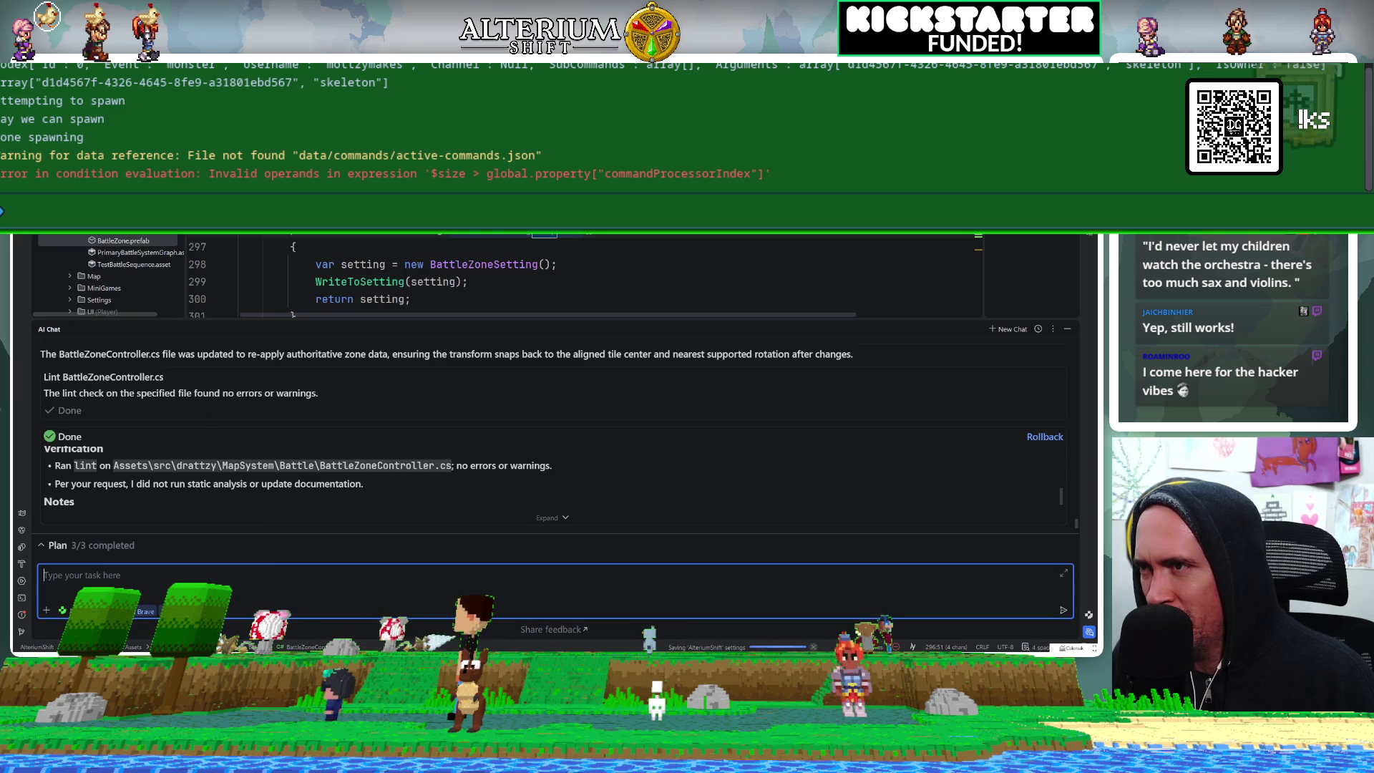
Jump to the end of the AI Chat reply and dismiss the command console overlay
scroll(190, 392, up, 3)
scroll(190, 393, up, 1)
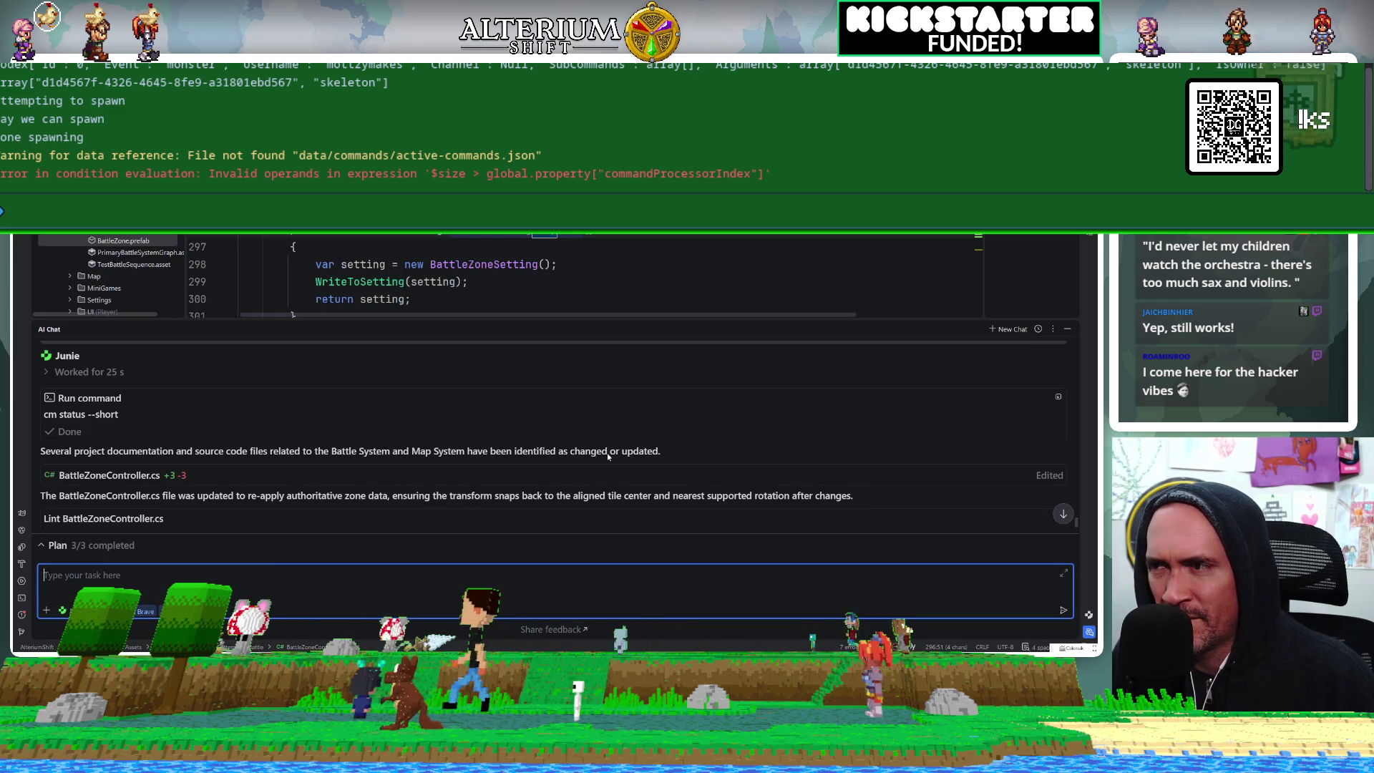
click(1062, 516)
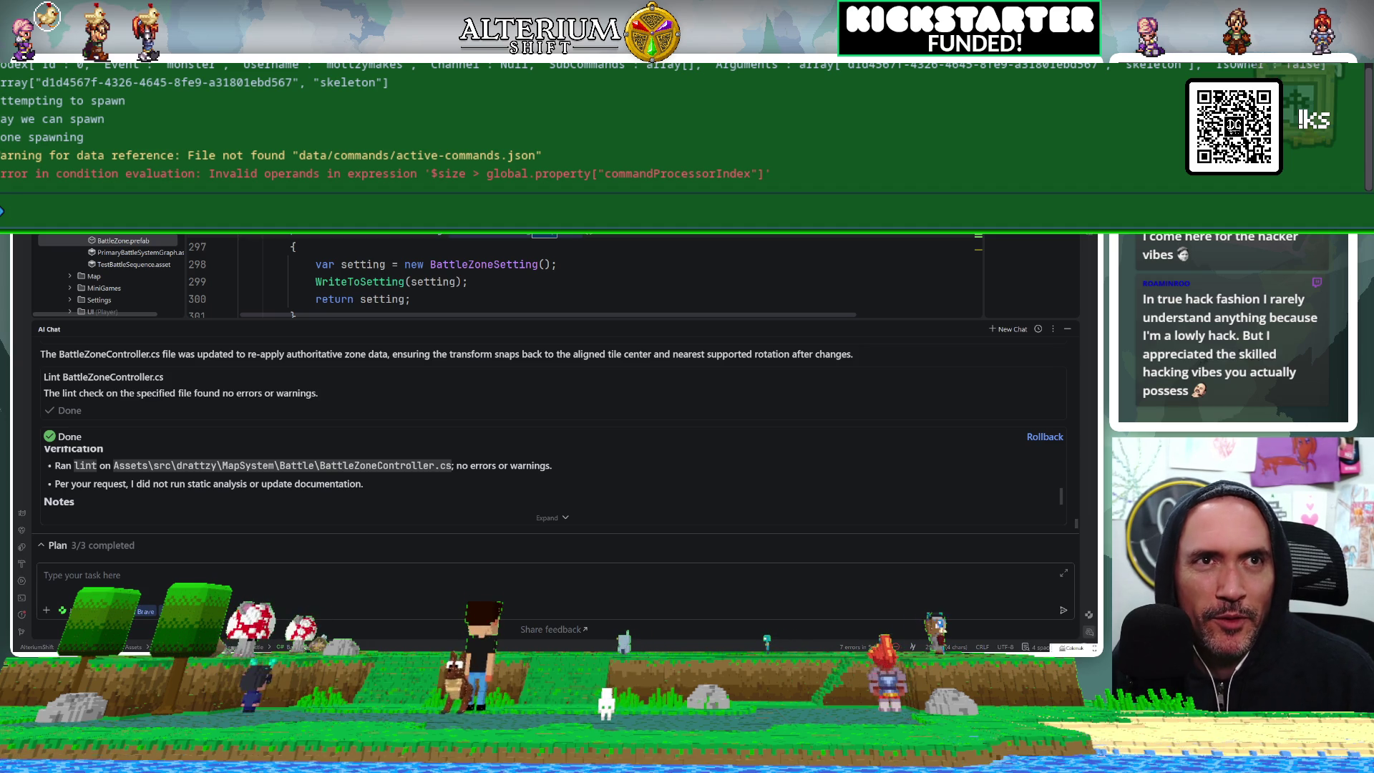
key(Escape)
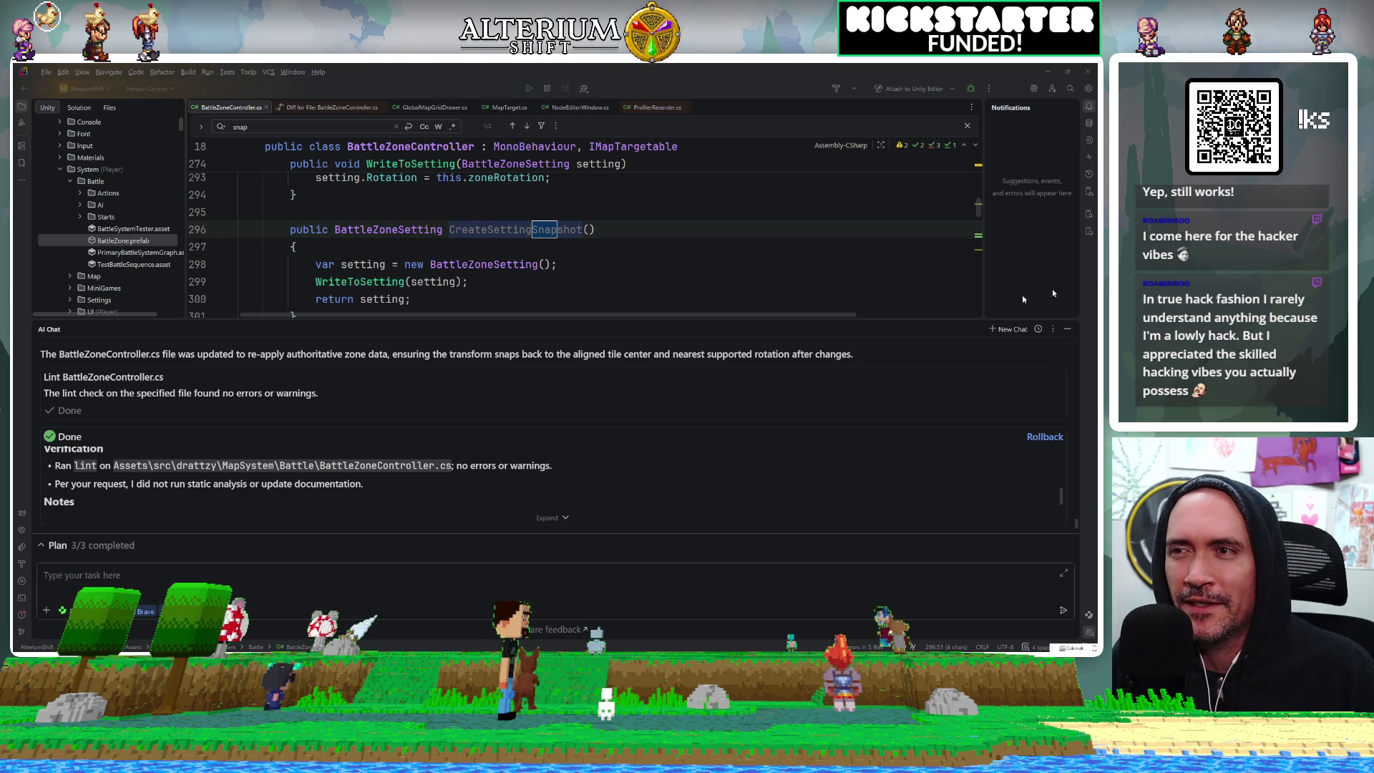
Find the Changed Files summary and open the BattleZoneController.cs diff
scroll(418, 467, down, 1)
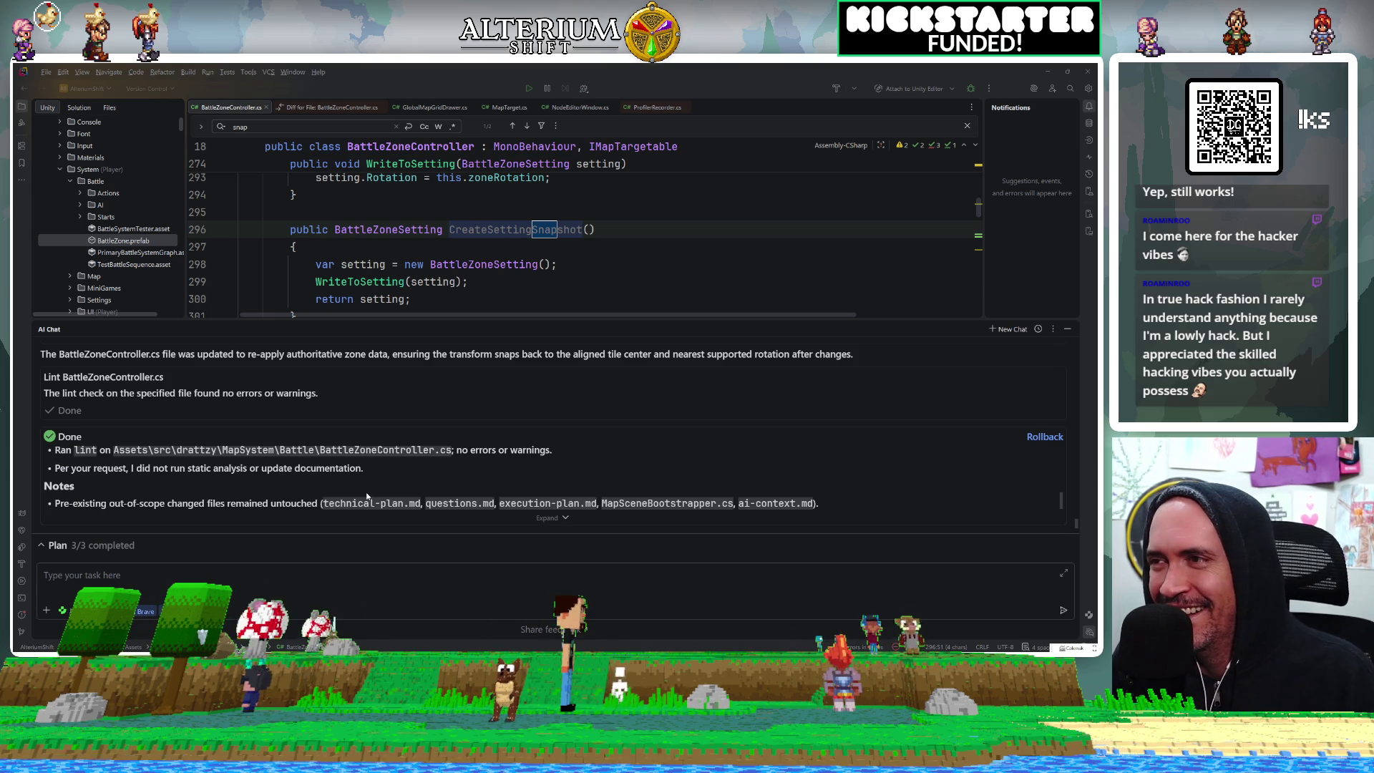
scroll(164, 462, up, 1)
scroll(164, 462, down, 1)
scroll(165, 462, up, 2)
scroll(165, 463, up, 4)
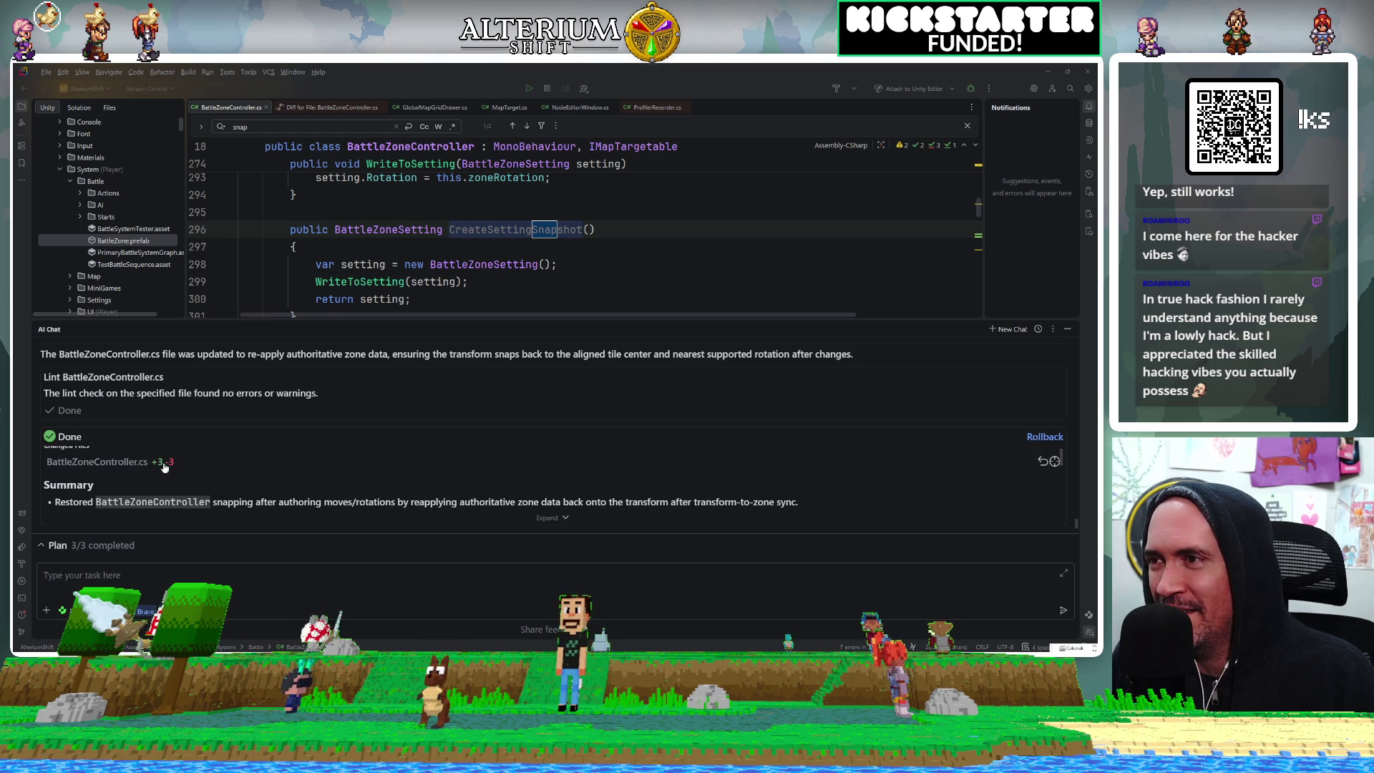
click(164, 464)
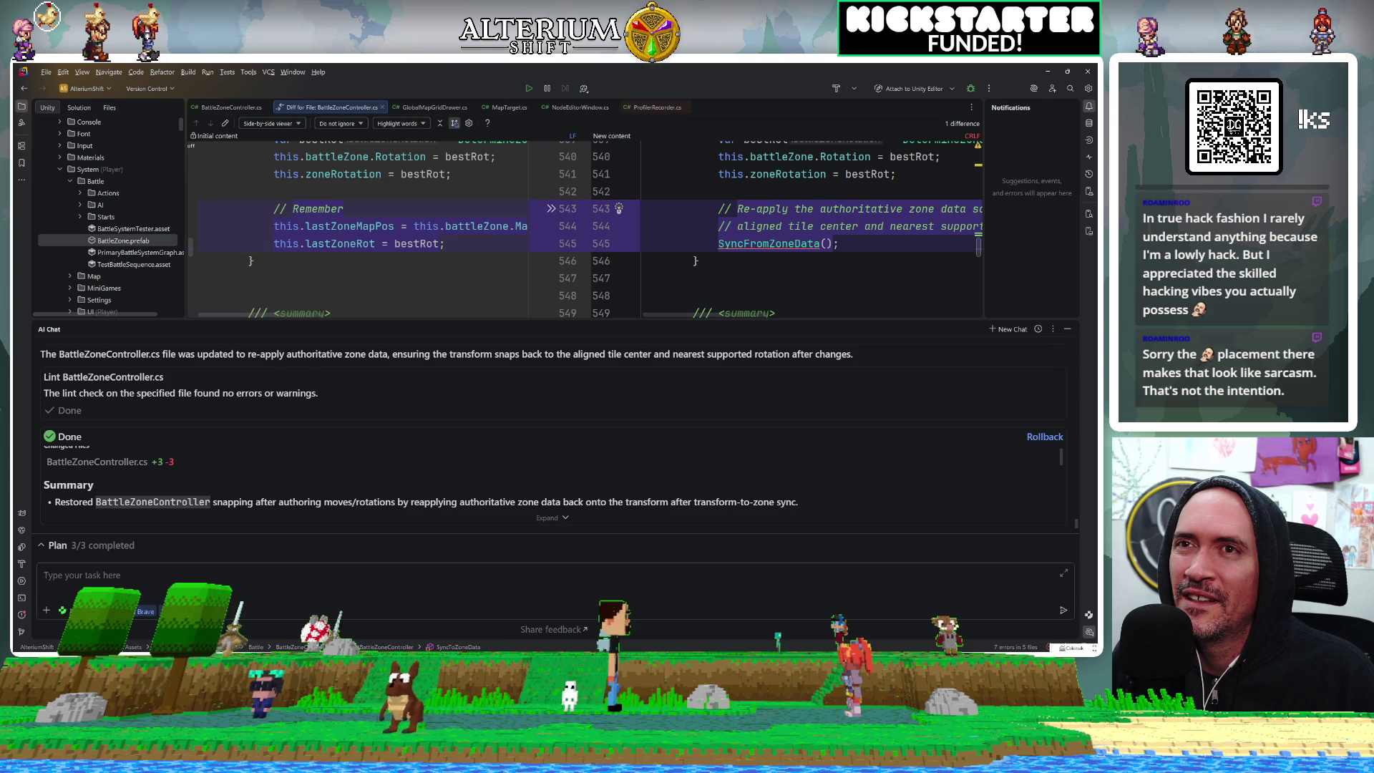
Check the SyncFromZoneData definition from the BattleZoneController.cs diff, then return to Unity
scroll(642, 208, right, 5)
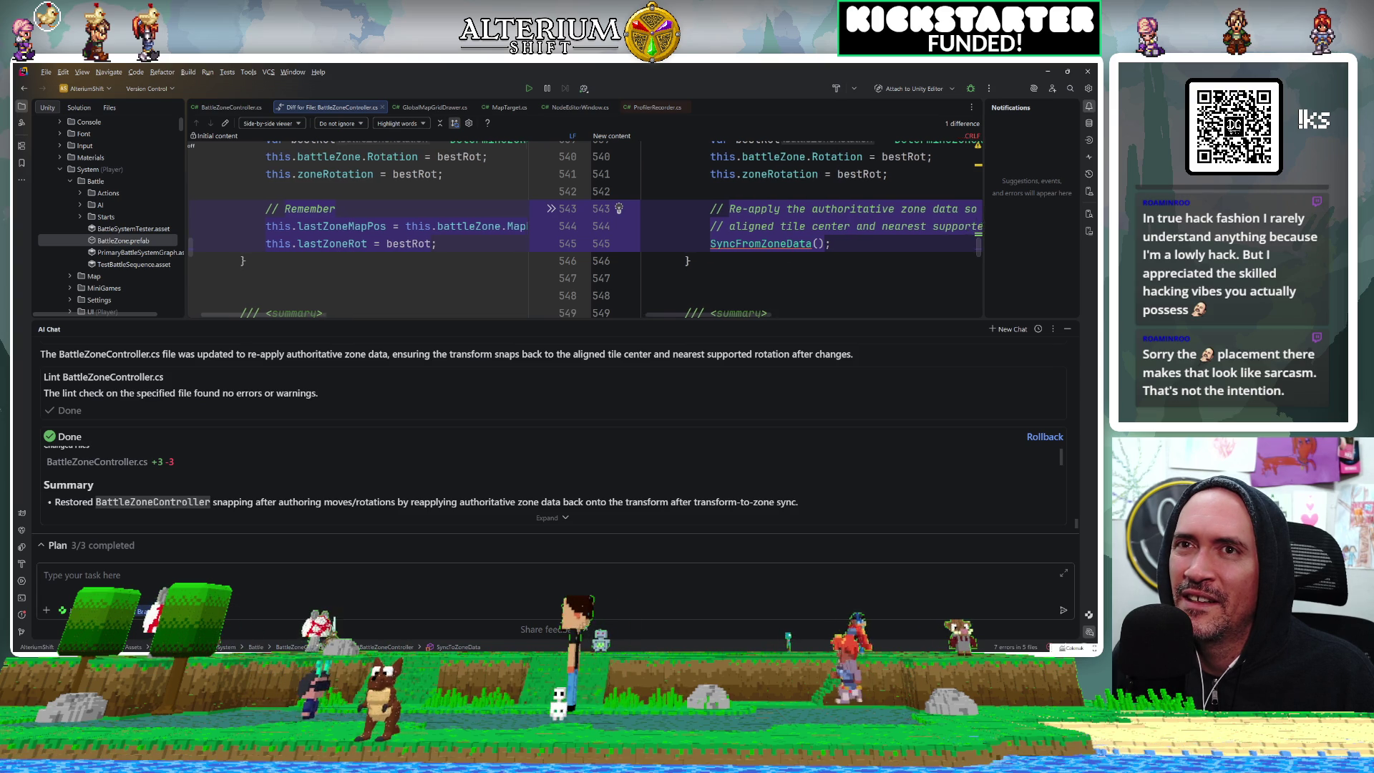
scroll(587, 225, left, 5)
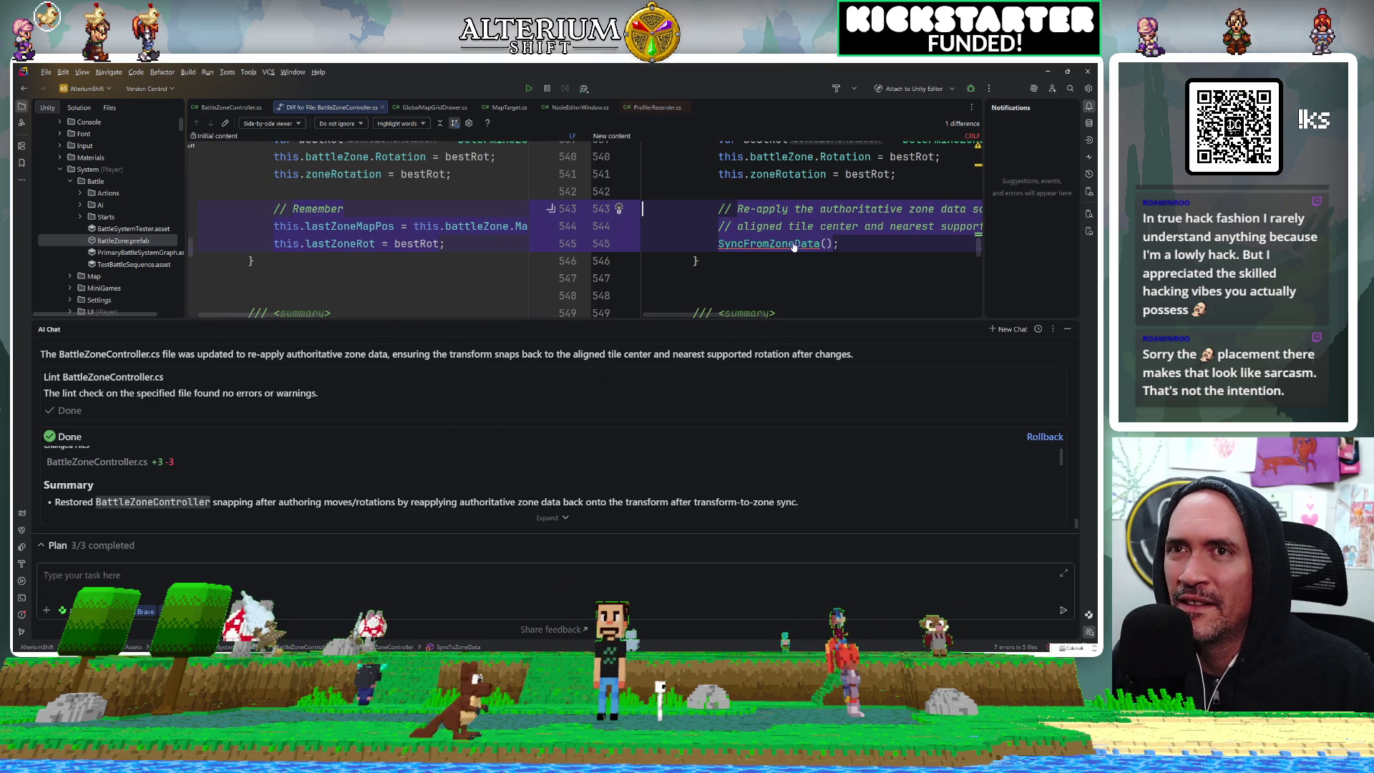
ctrl+click(768, 244)
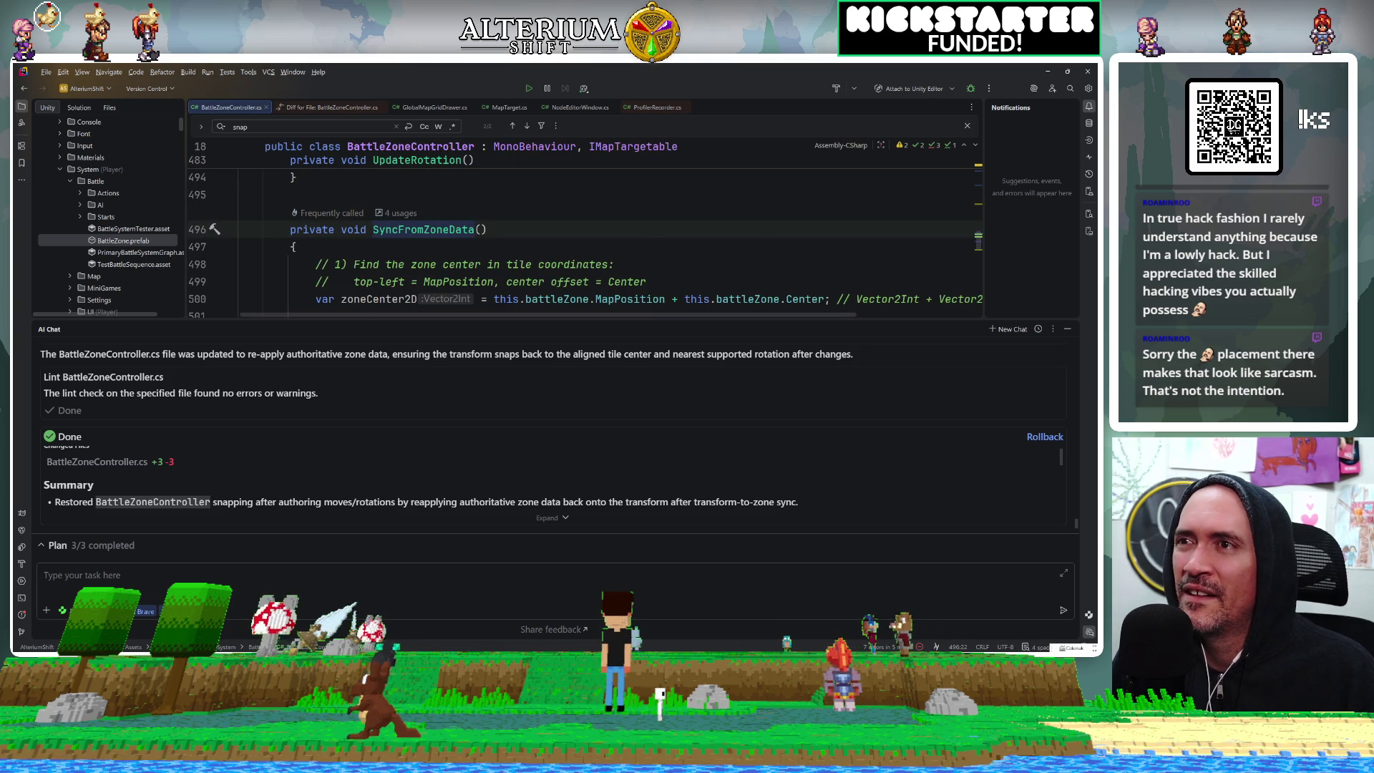
key(ctrl+alt+Left)
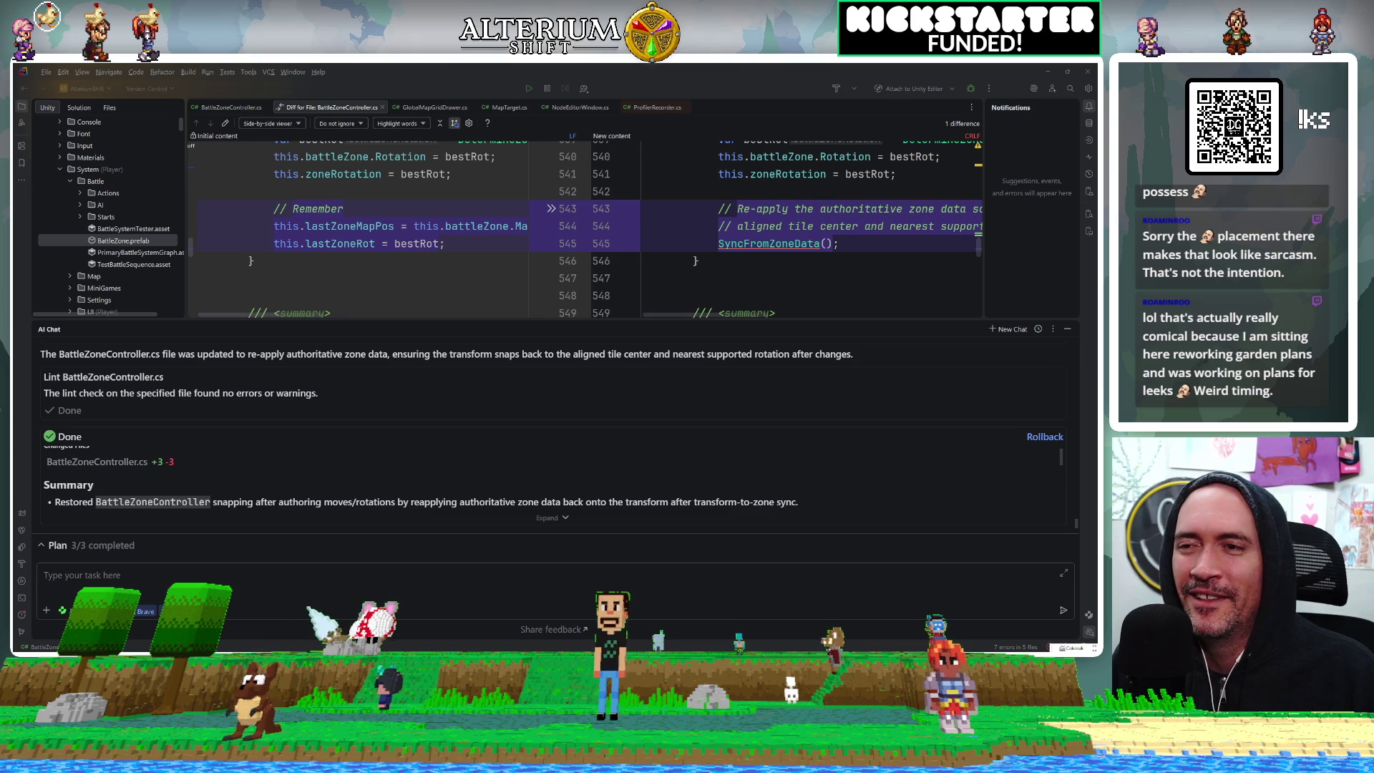
mouse_move(495, 651)
click(494, 615)
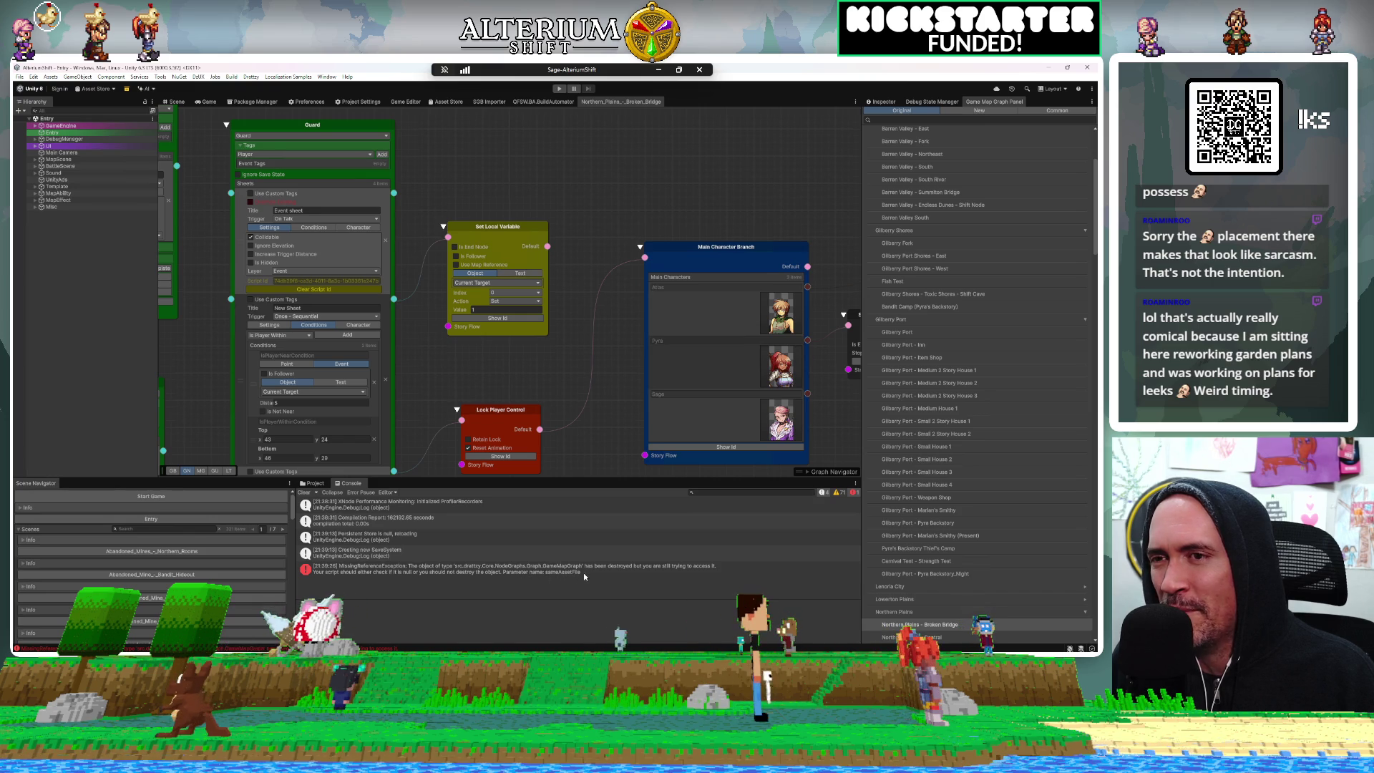
Show the MissingReferenceException stack trace, then pan the story graph and box-select its top row of nodes
click(496, 571)
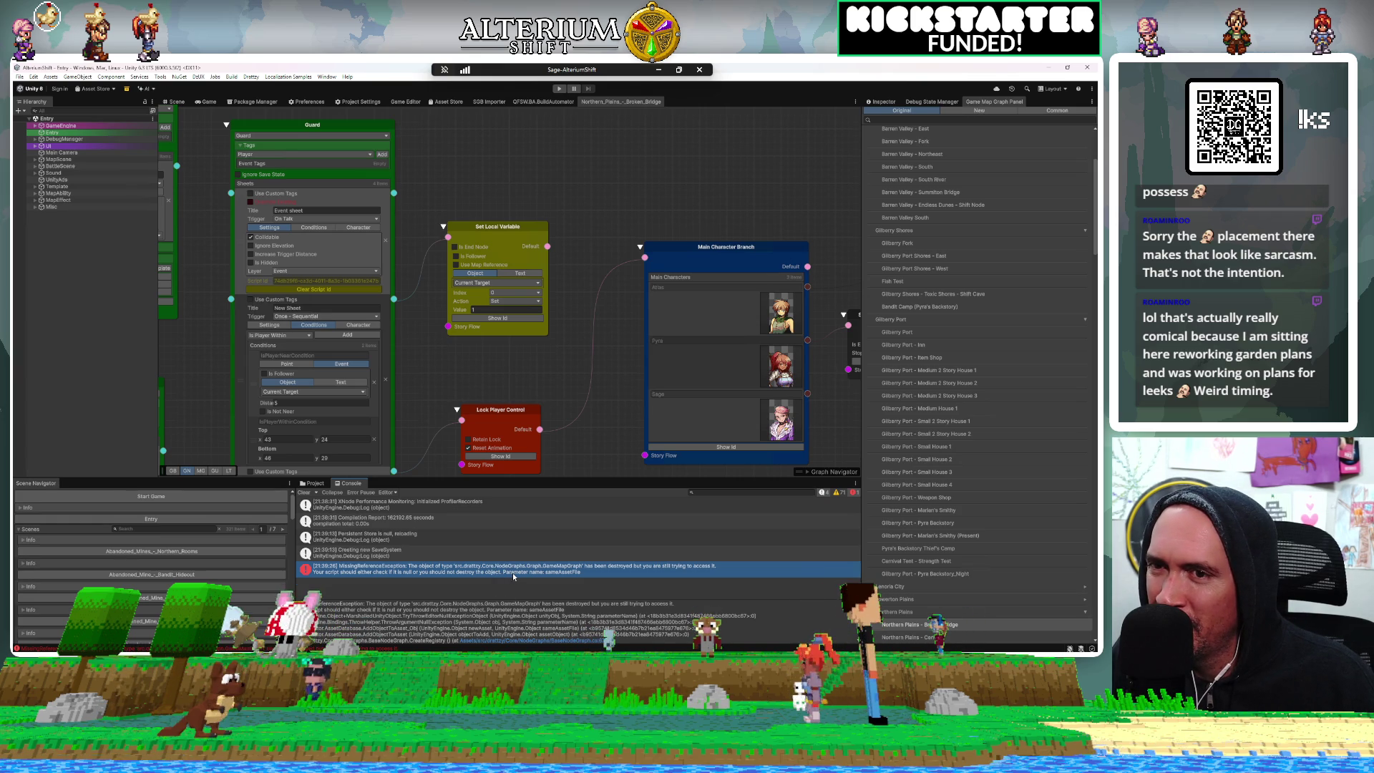
scroll(498, 615, down, 1)
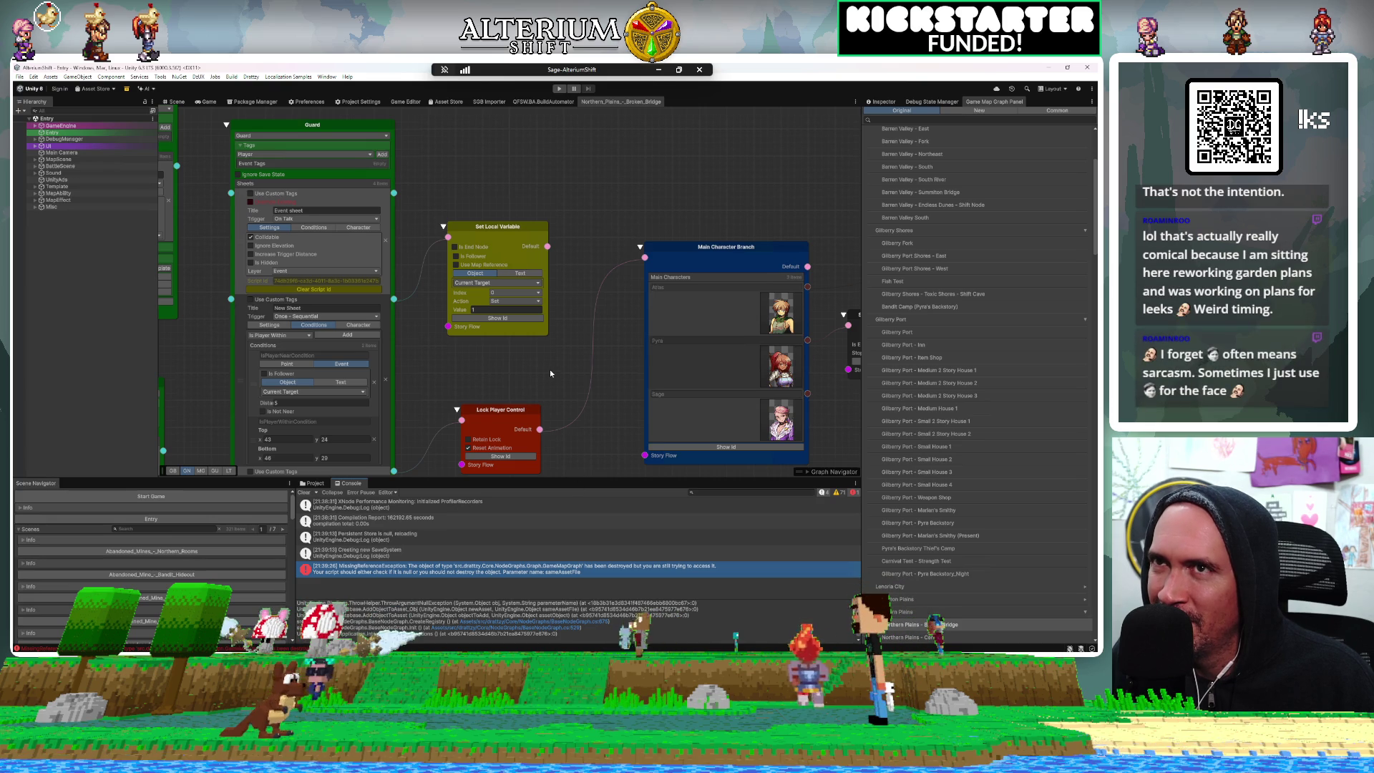
scroll(549, 373, down, 5)
scroll(549, 373, down, 8)
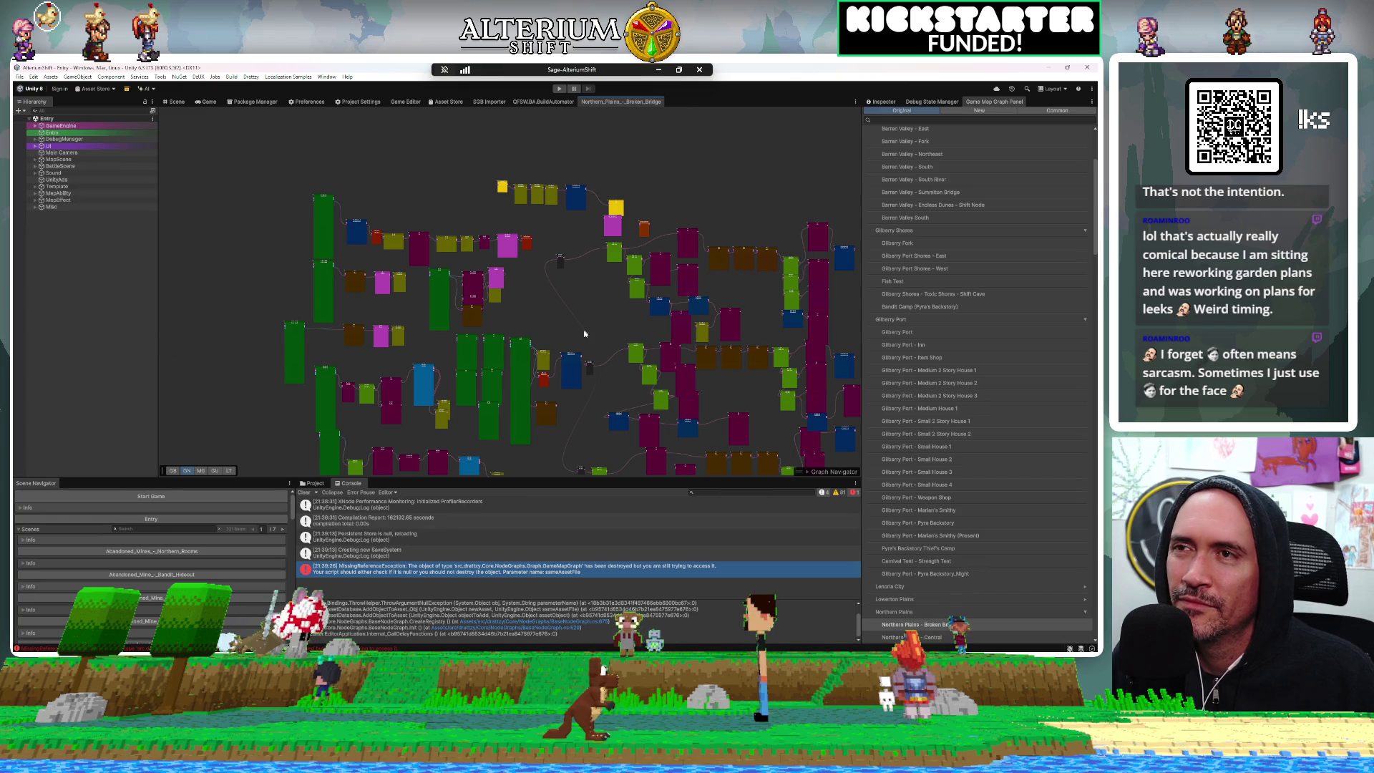
mouse_move(566, 334)
mouse_down()
mouse_move(537, 312)
mouse_move(541, 323)
mouse_up()
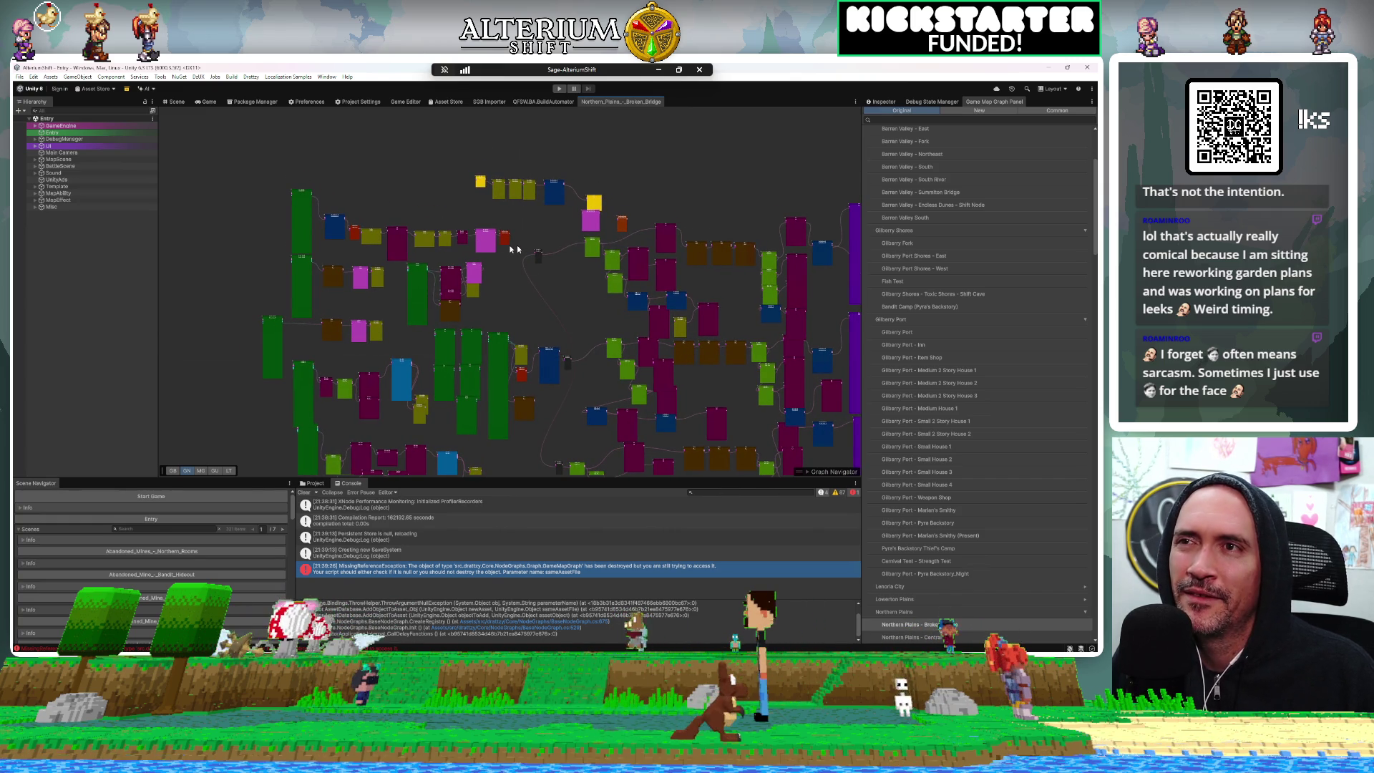
drag(414, 224, 335, 219)
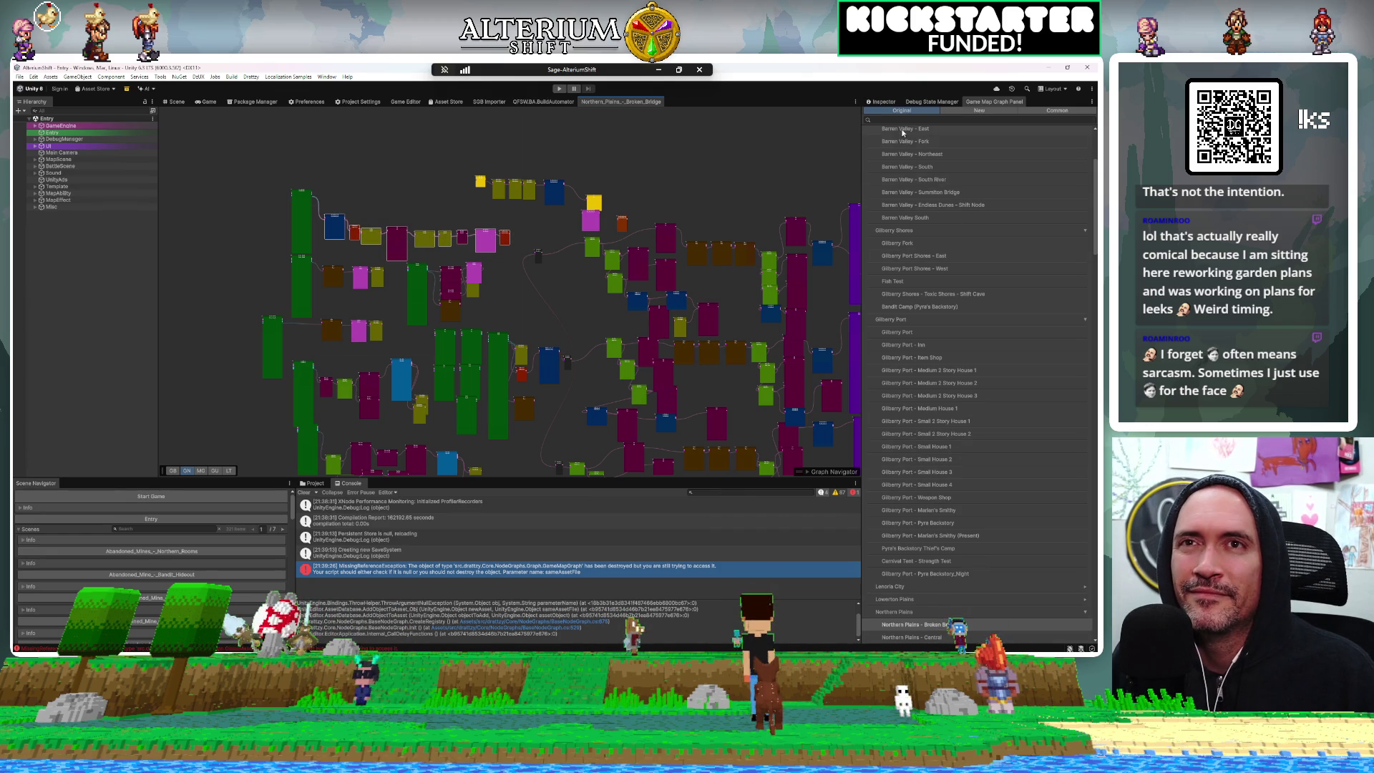
Search 'brid', open the Northern Plains - Bridge graph and view the OverworldTransfer sheet's conditions
text(brid)
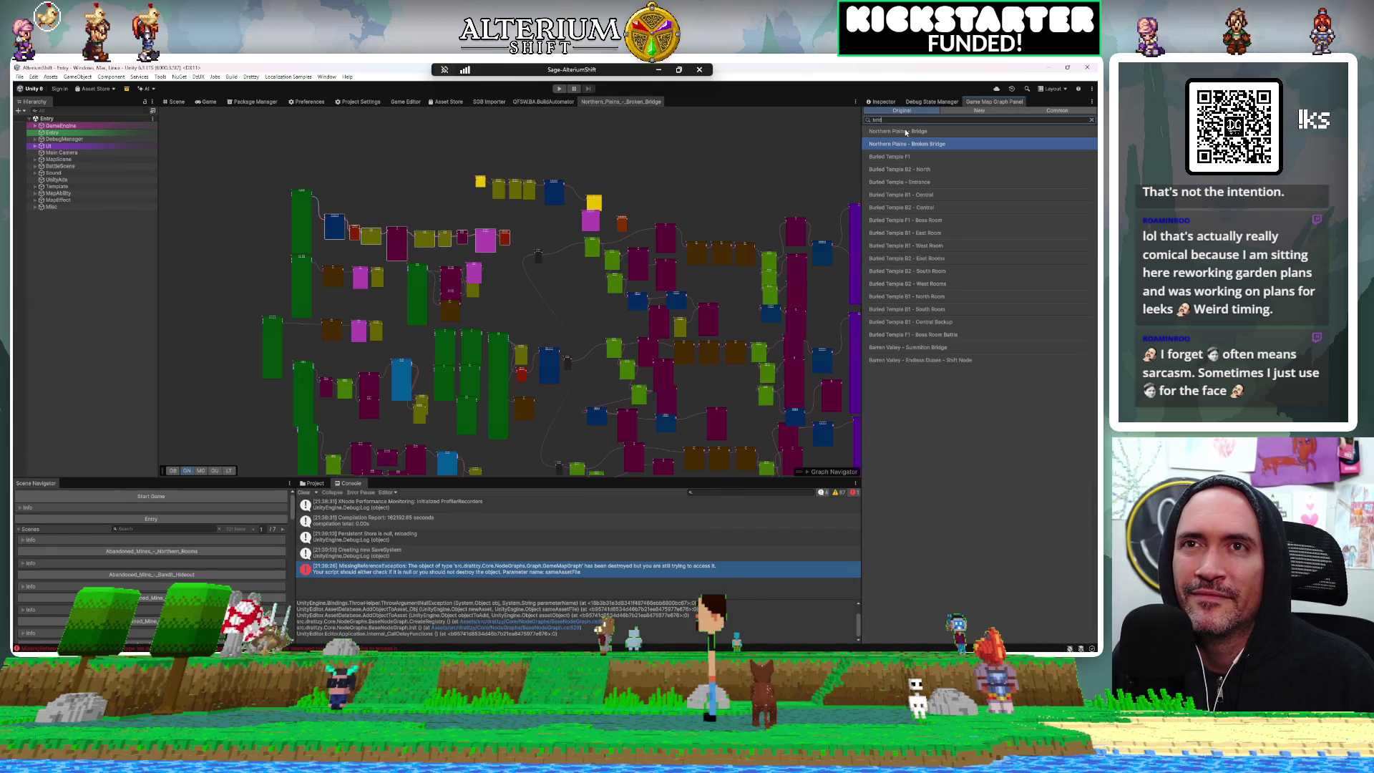
click(906, 132)
scroll(501, 299, down, 8)
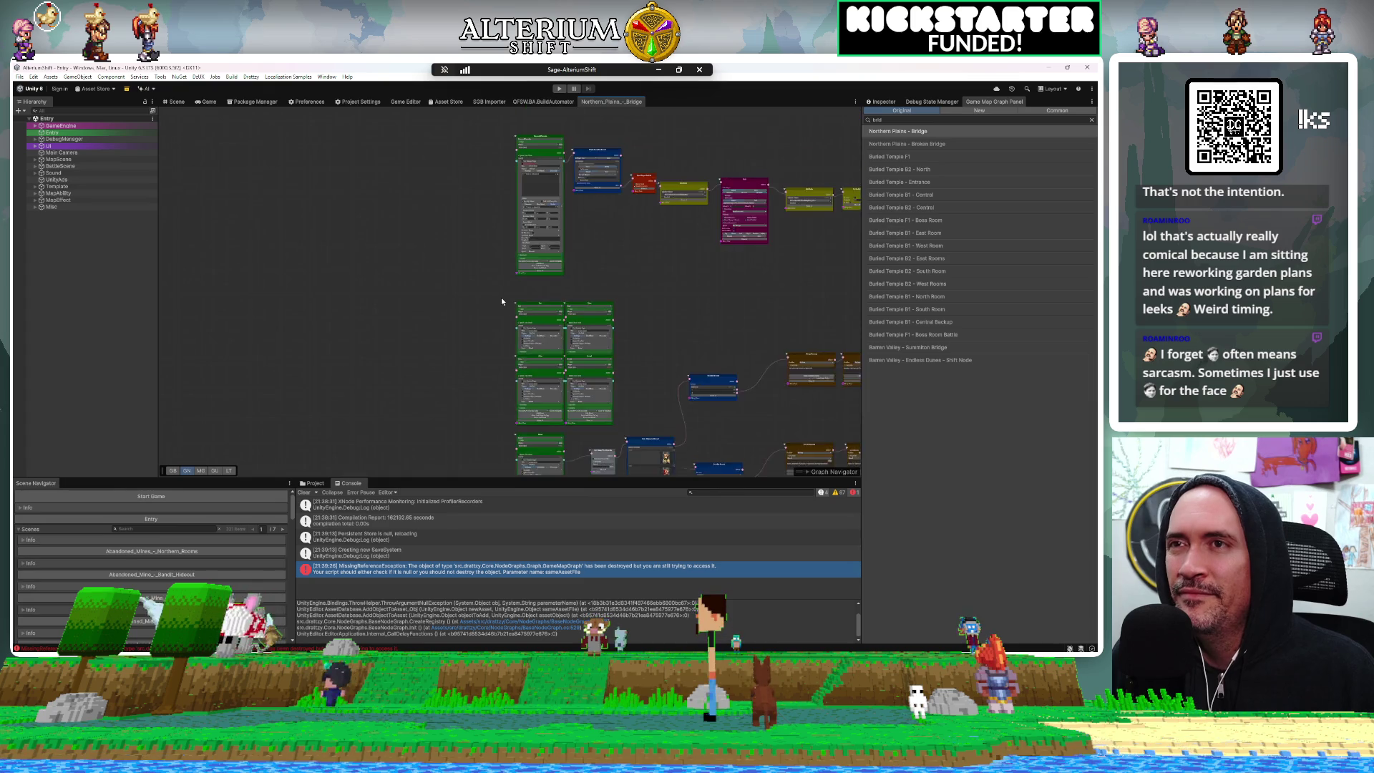
scroll(502, 301, up, 5)
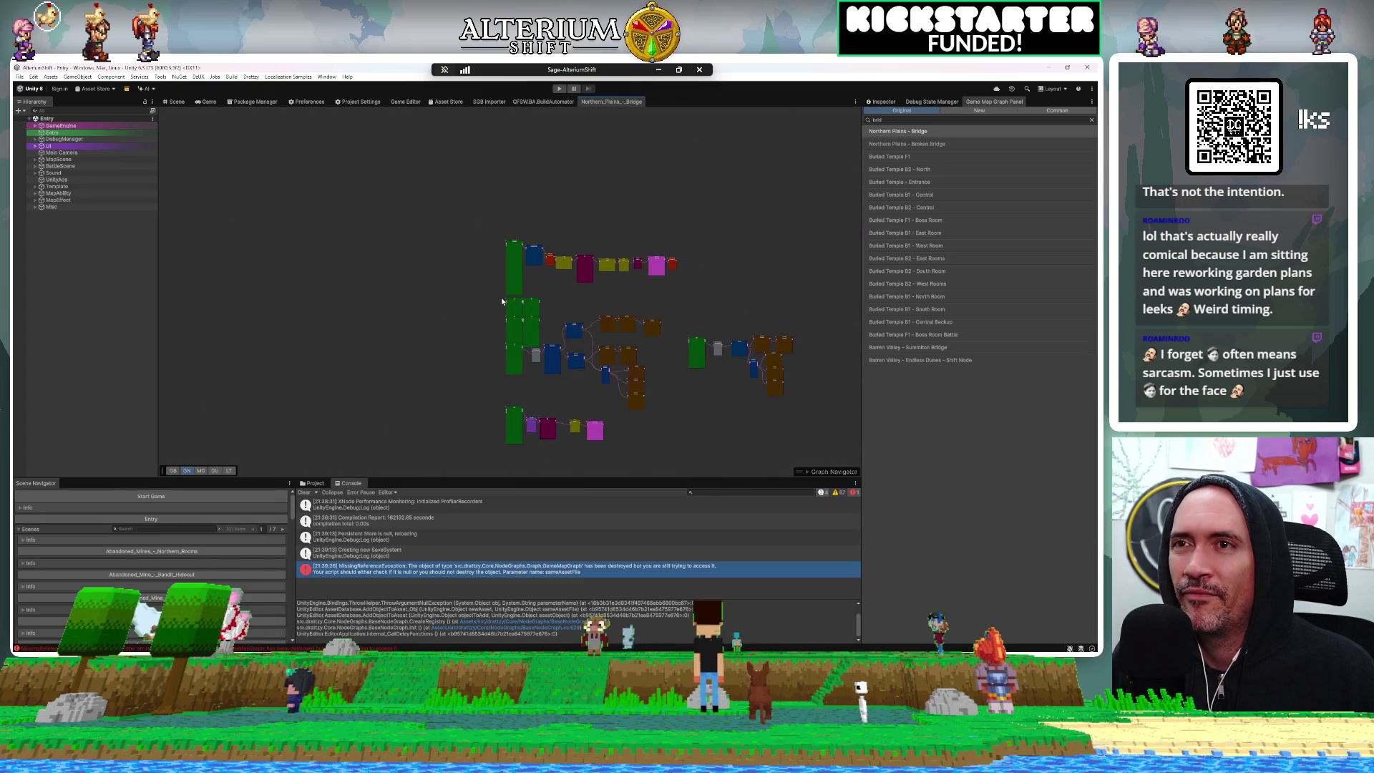
scroll(502, 301, up, 4)
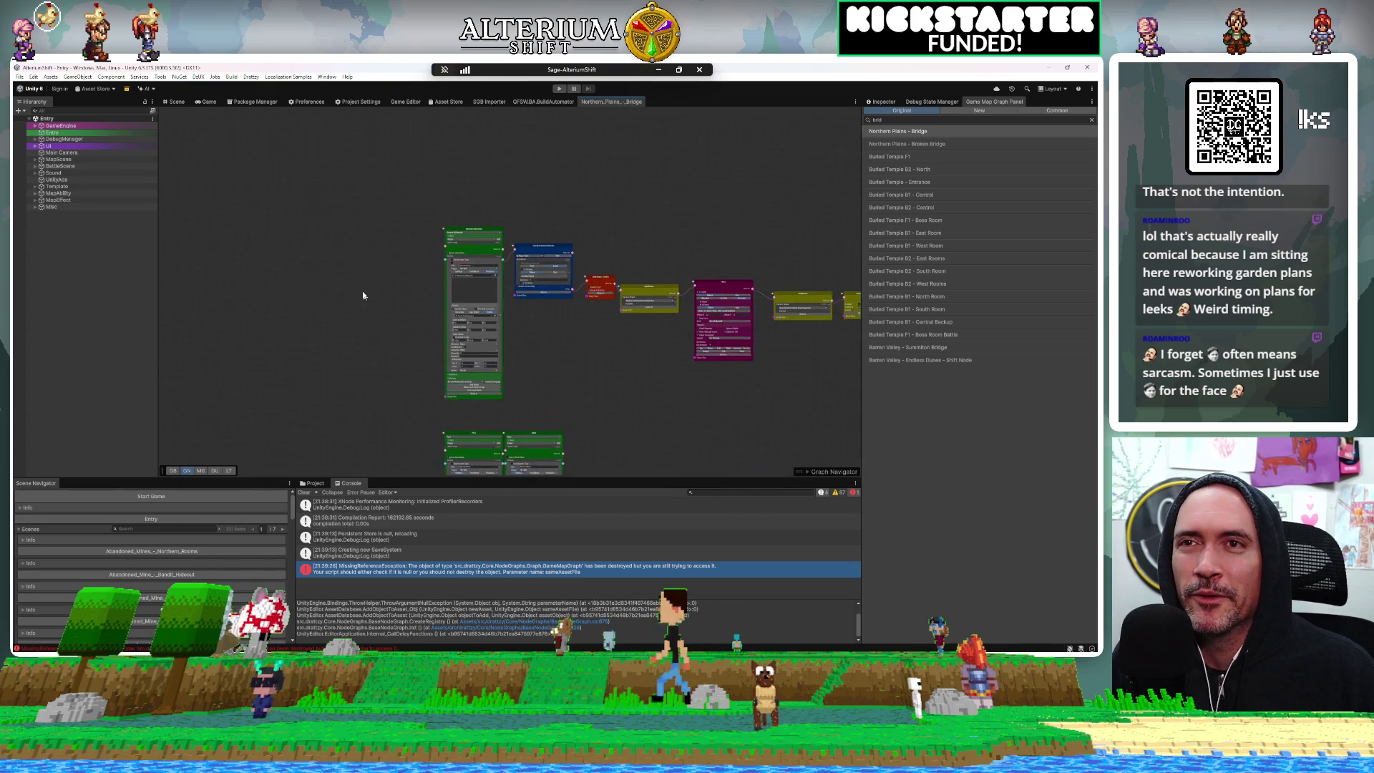
mouse_move(525, 347)
mouse_down()
mouse_move(423, 347)
mouse_move(492, 328)
mouse_up()
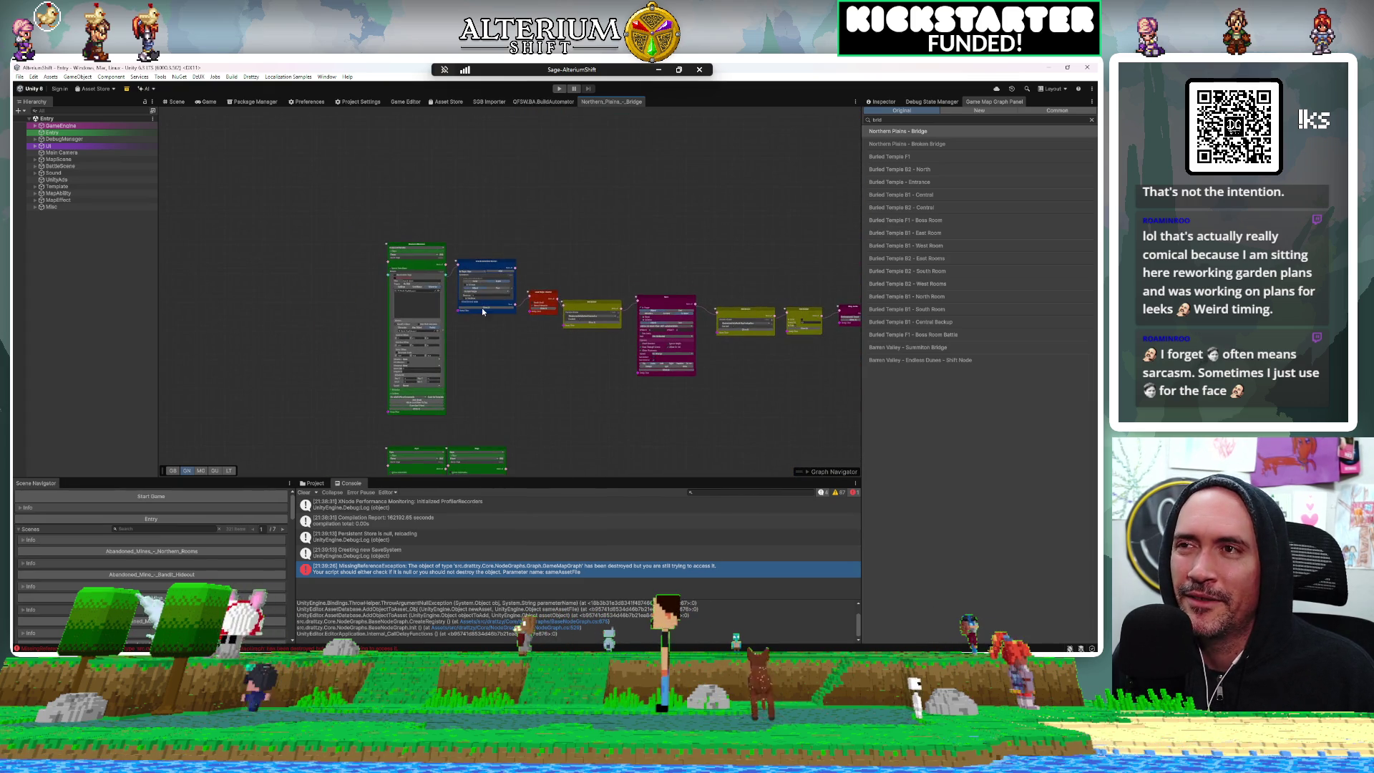
scroll(471, 235, up, 5)
scroll(470, 235, up, 1)
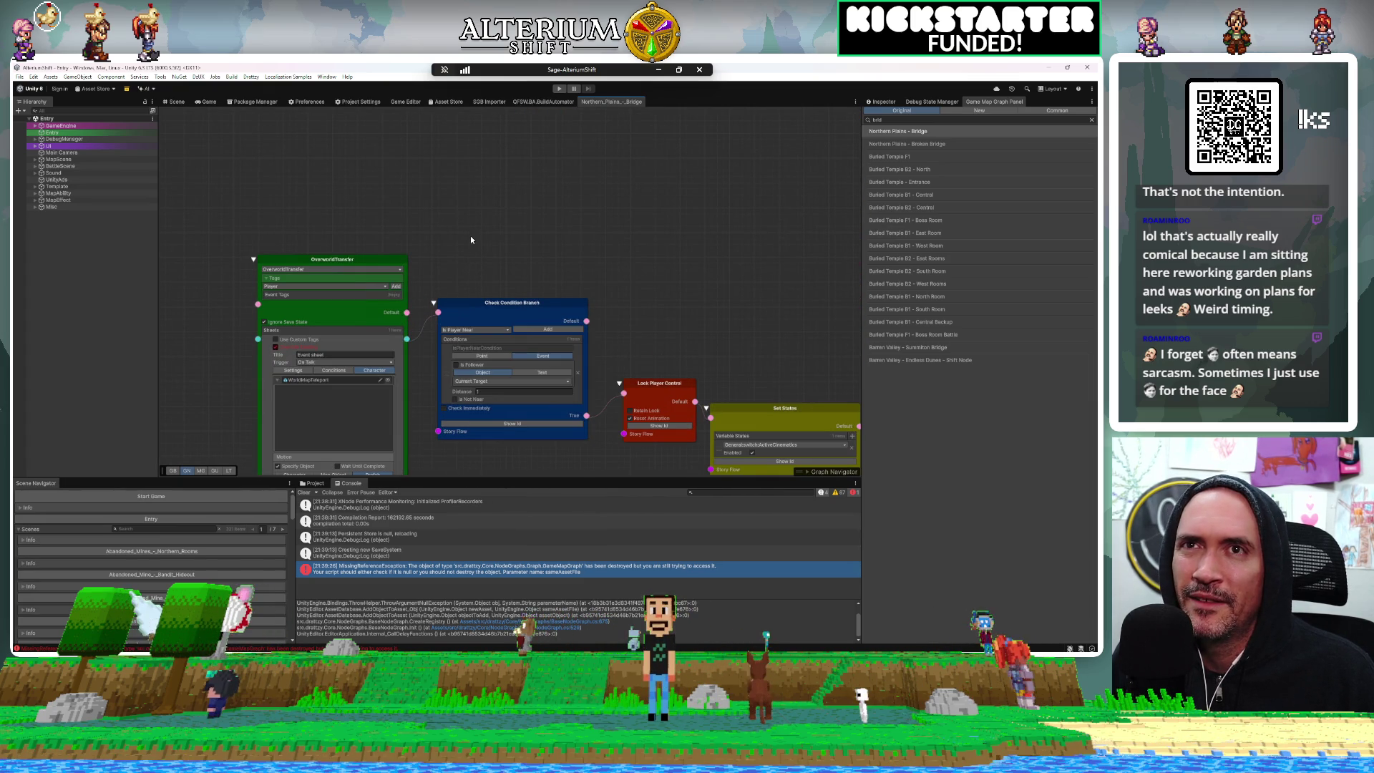
scroll(470, 234, up, 1)
key(f)
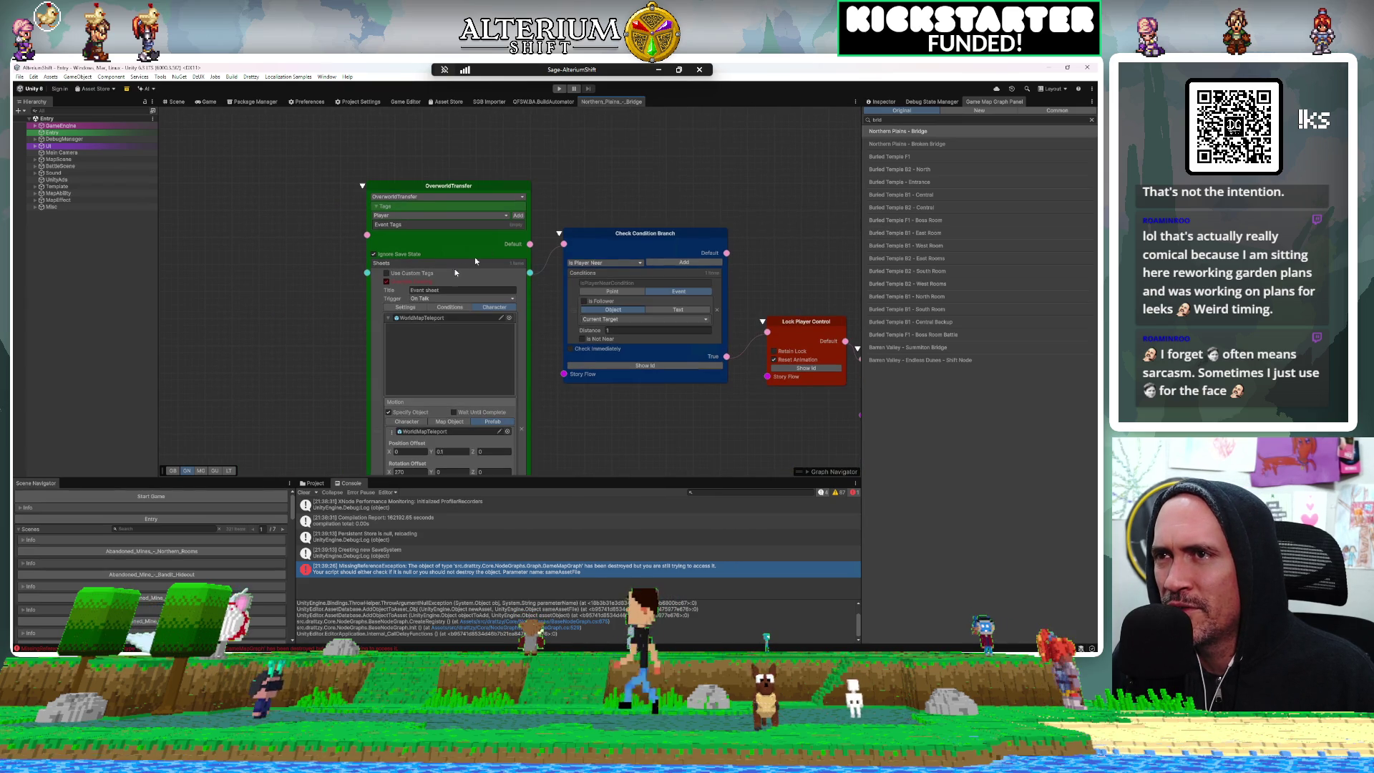
click(447, 308)
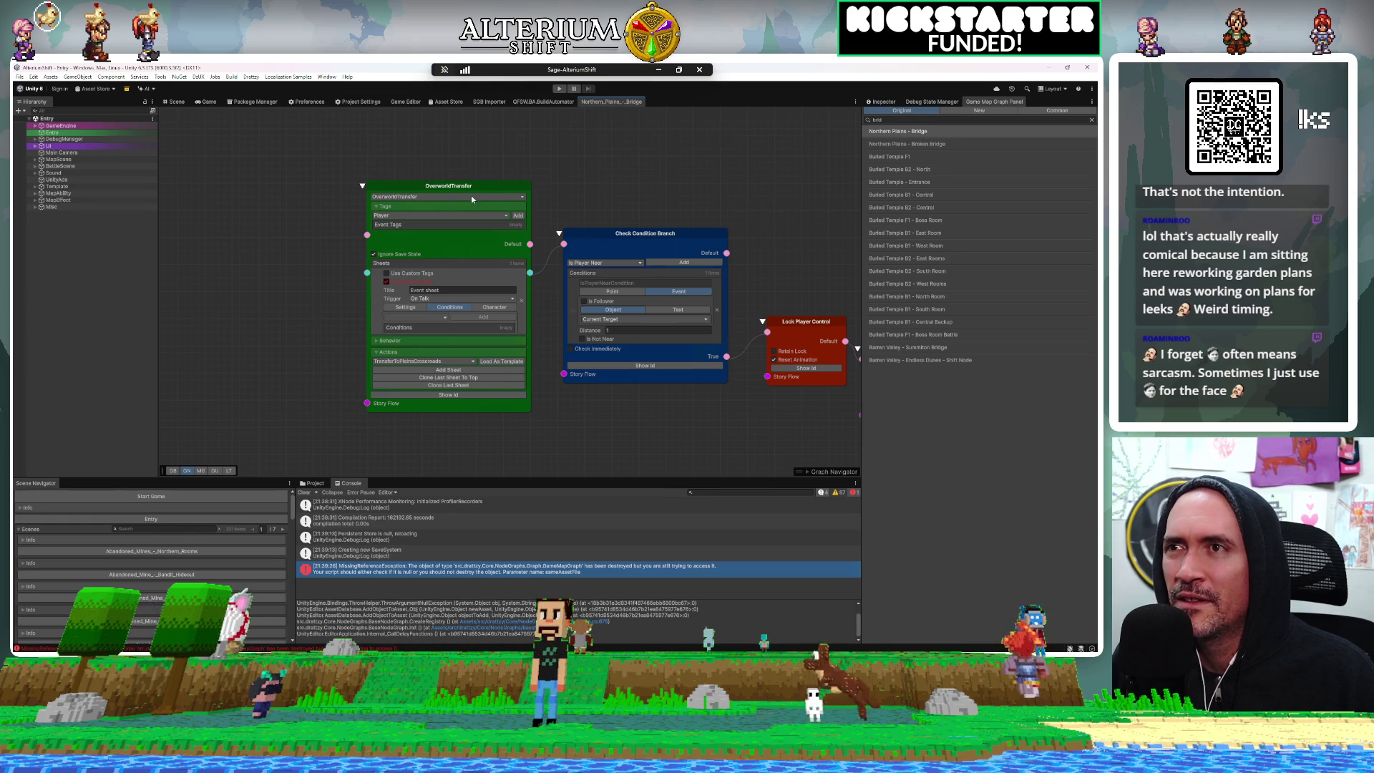
Move the OverworldTransfer node slightly left and look over the graph's other node groups
mouse_move(455, 186)
mouse_down()
mouse_move(413, 184)
mouse_move(387, 149)
mouse_move(408, 144)
mouse_up()
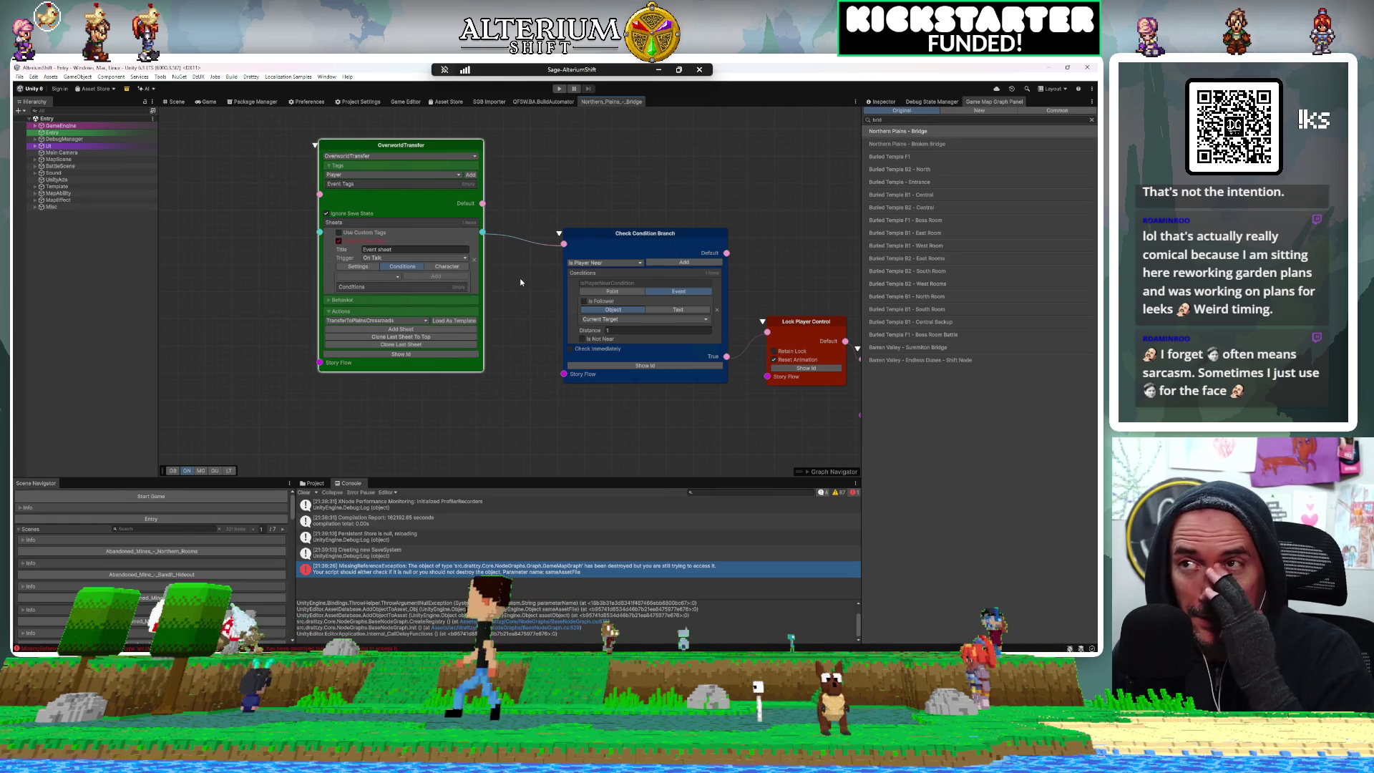
scroll(489, 295, down, 8)
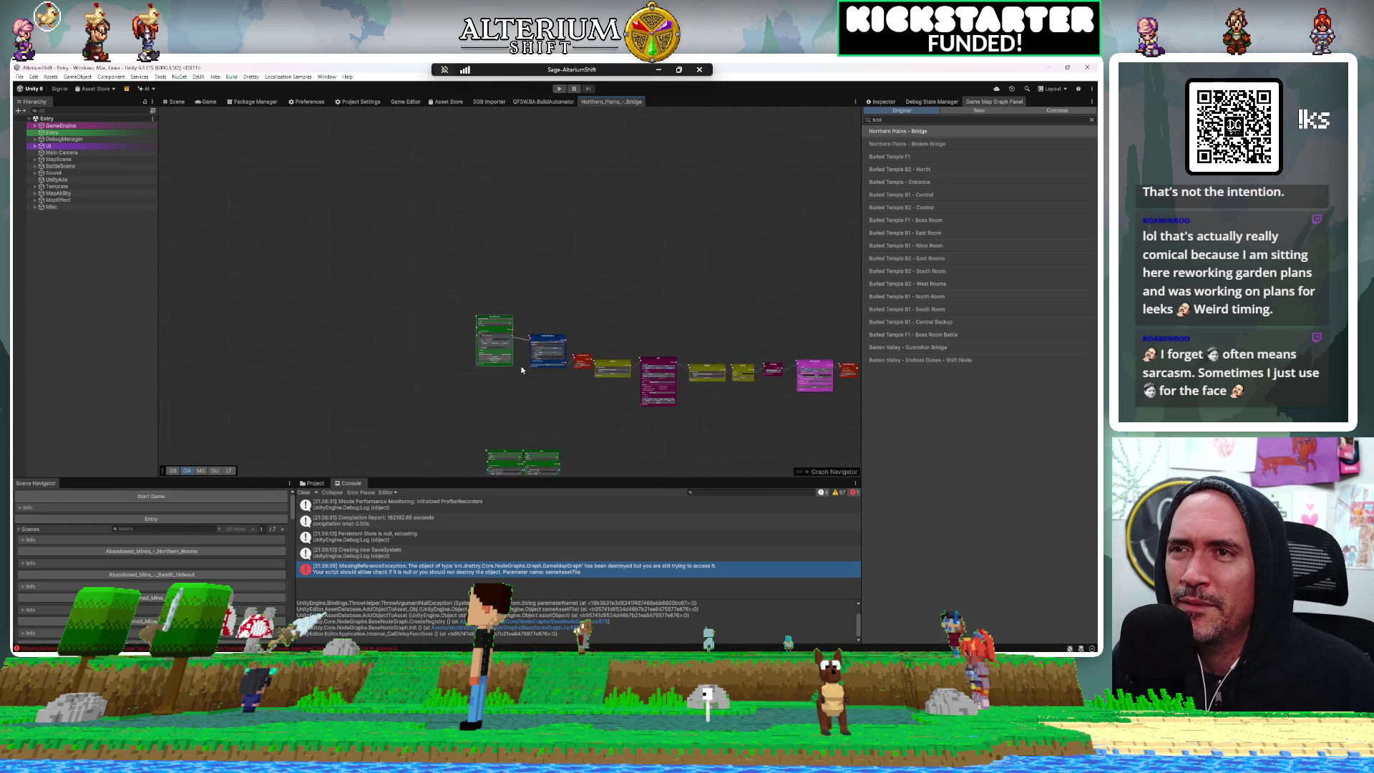
scroll(446, 327, up, 8)
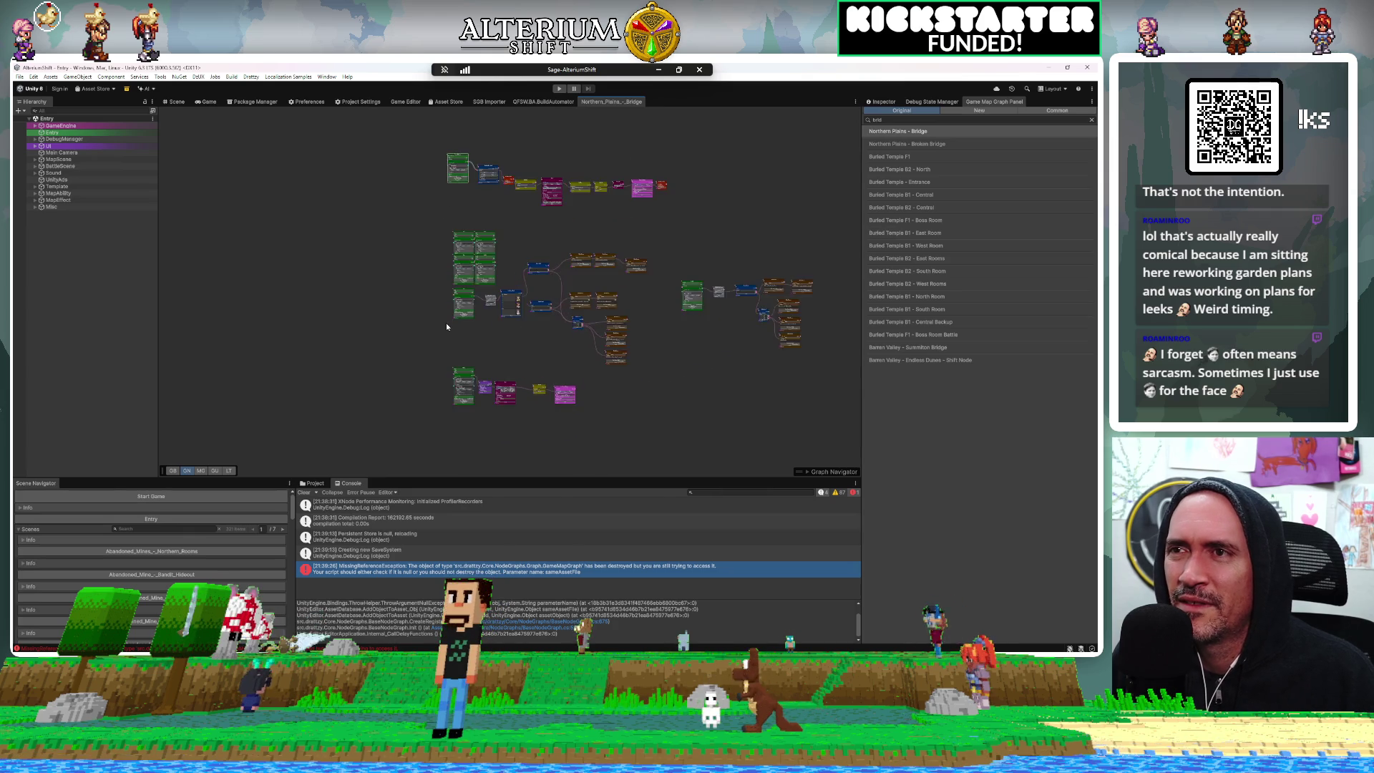
scroll(446, 326, down, 6)
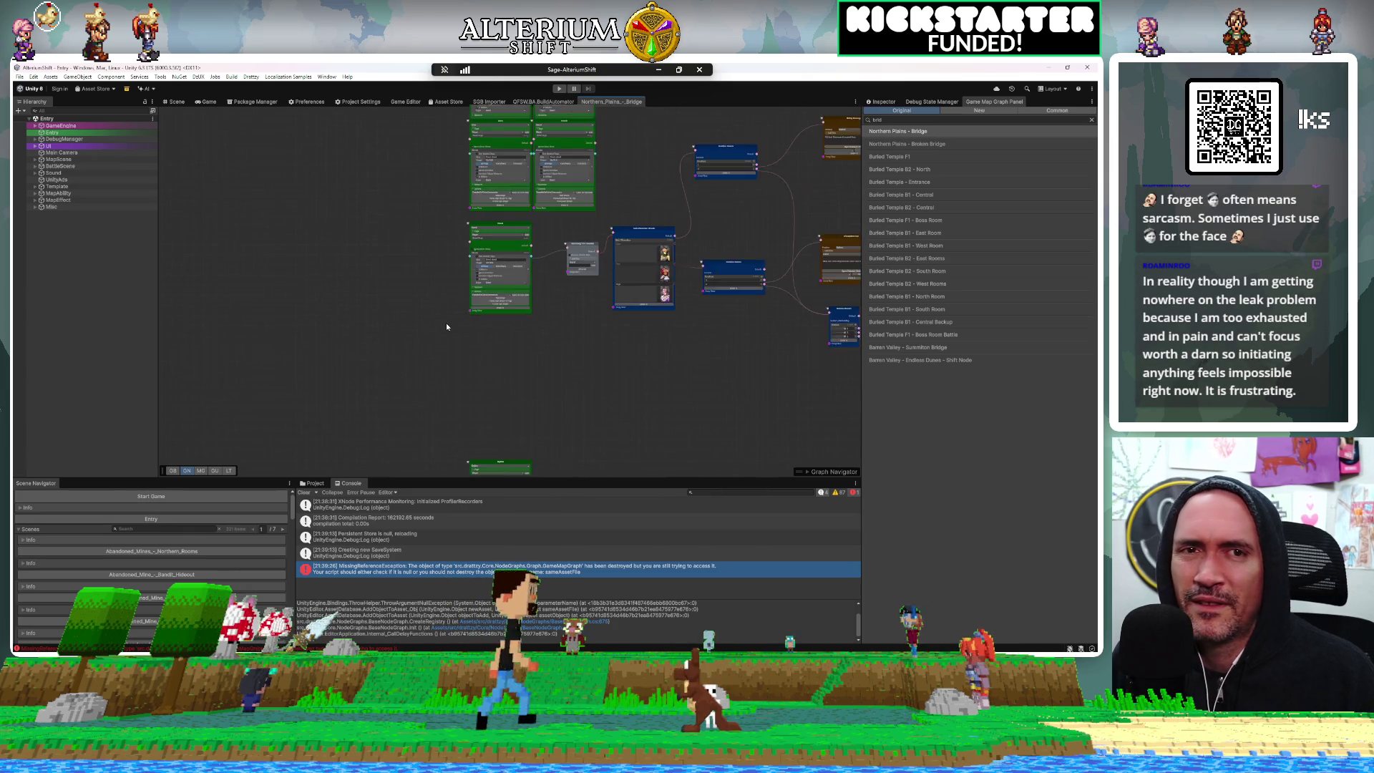
scroll(446, 326, down, 1)
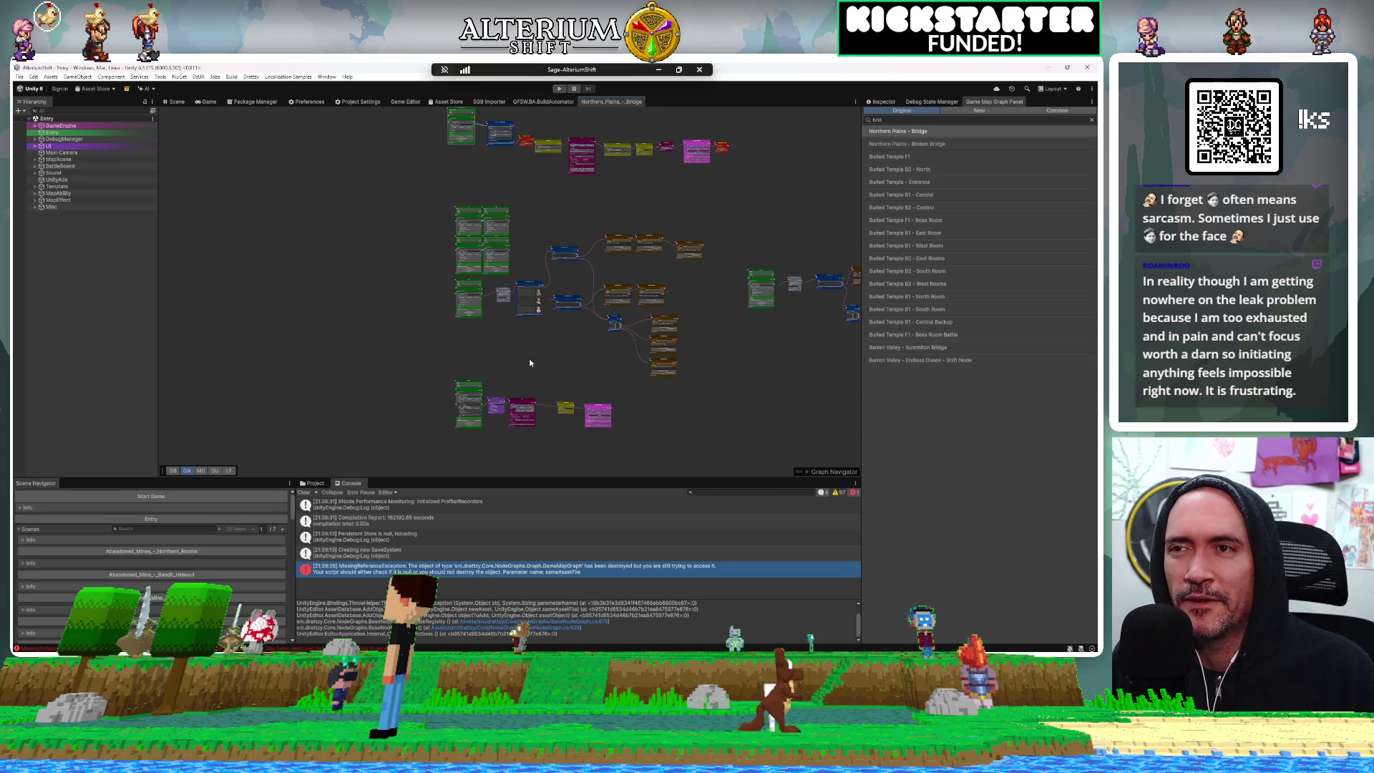
drag(560, 363, 538, 412)
mouse_move(521, 315)
mouse_down()
mouse_move(589, 315)
mouse_move(530, 329)
mouse_up()
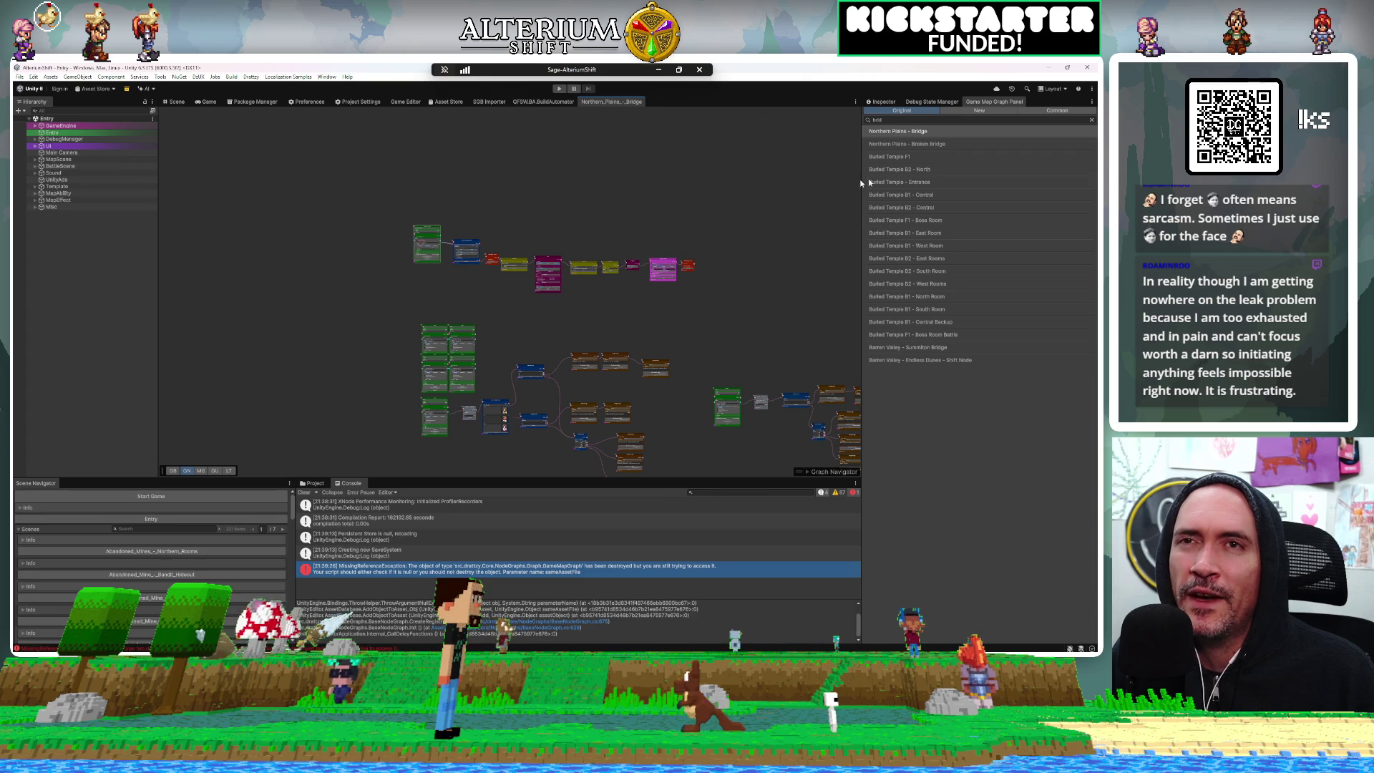
Compare the Northern Plains - Broken Bridge OverworldTransfer conditions, then return to Northern Plains - Bridge
click(901, 146)
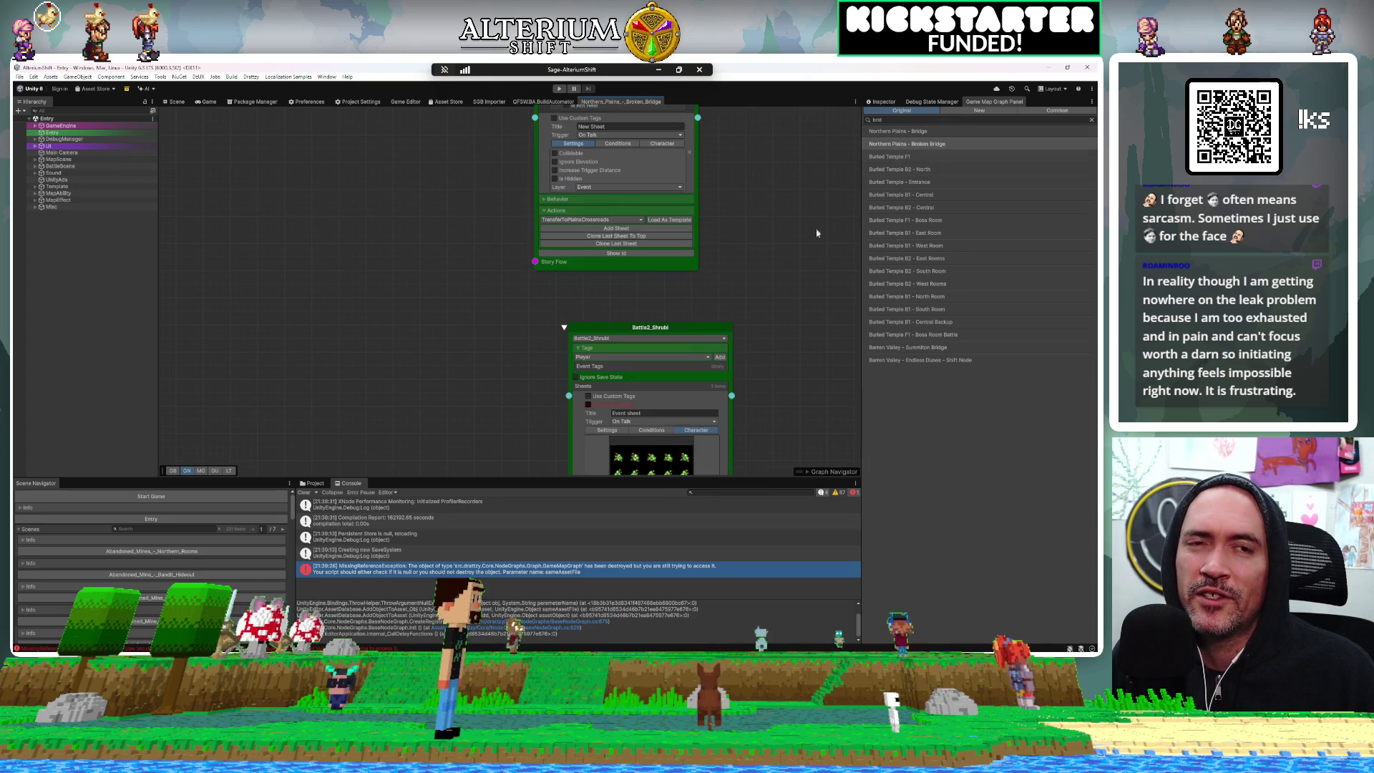
drag(780, 249, 641, 246)
scroll(640, 242, down, 8)
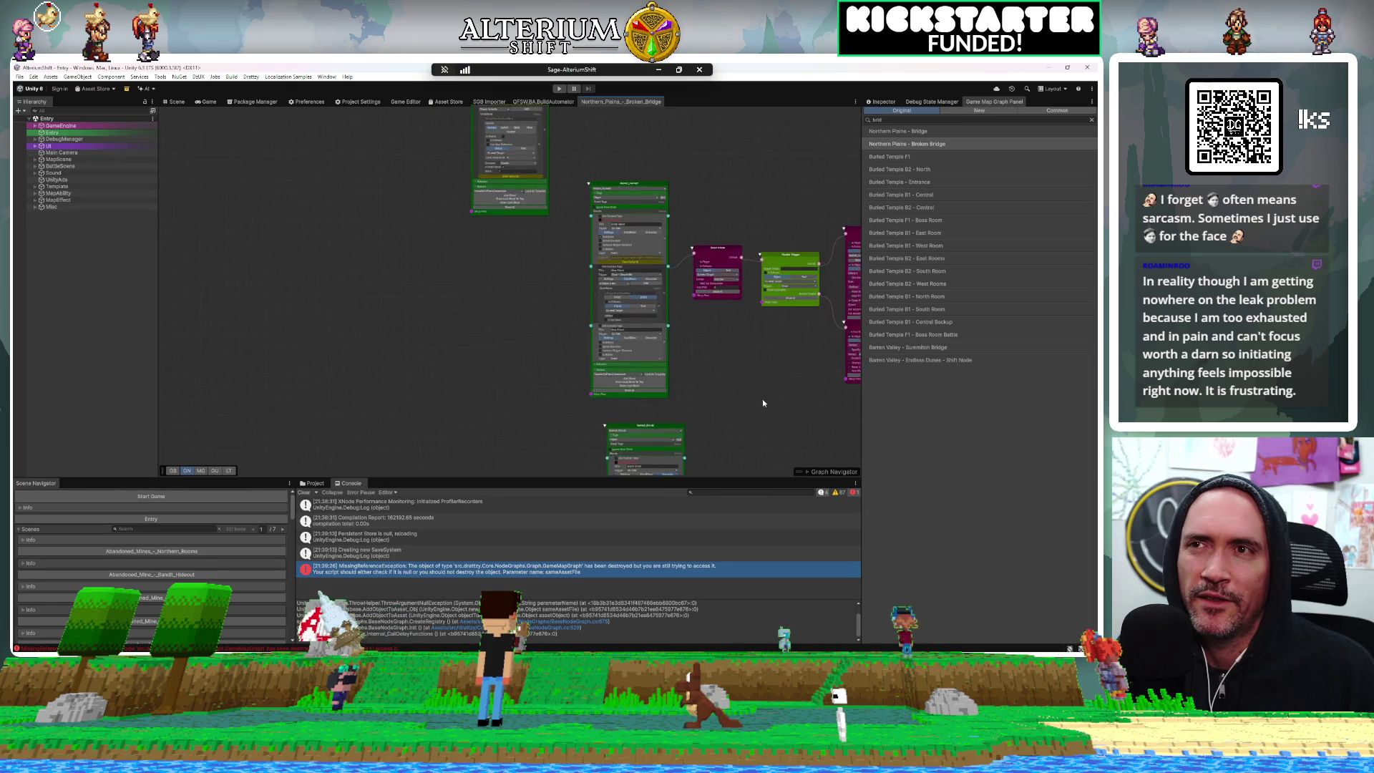
scroll(539, 383, down, 6)
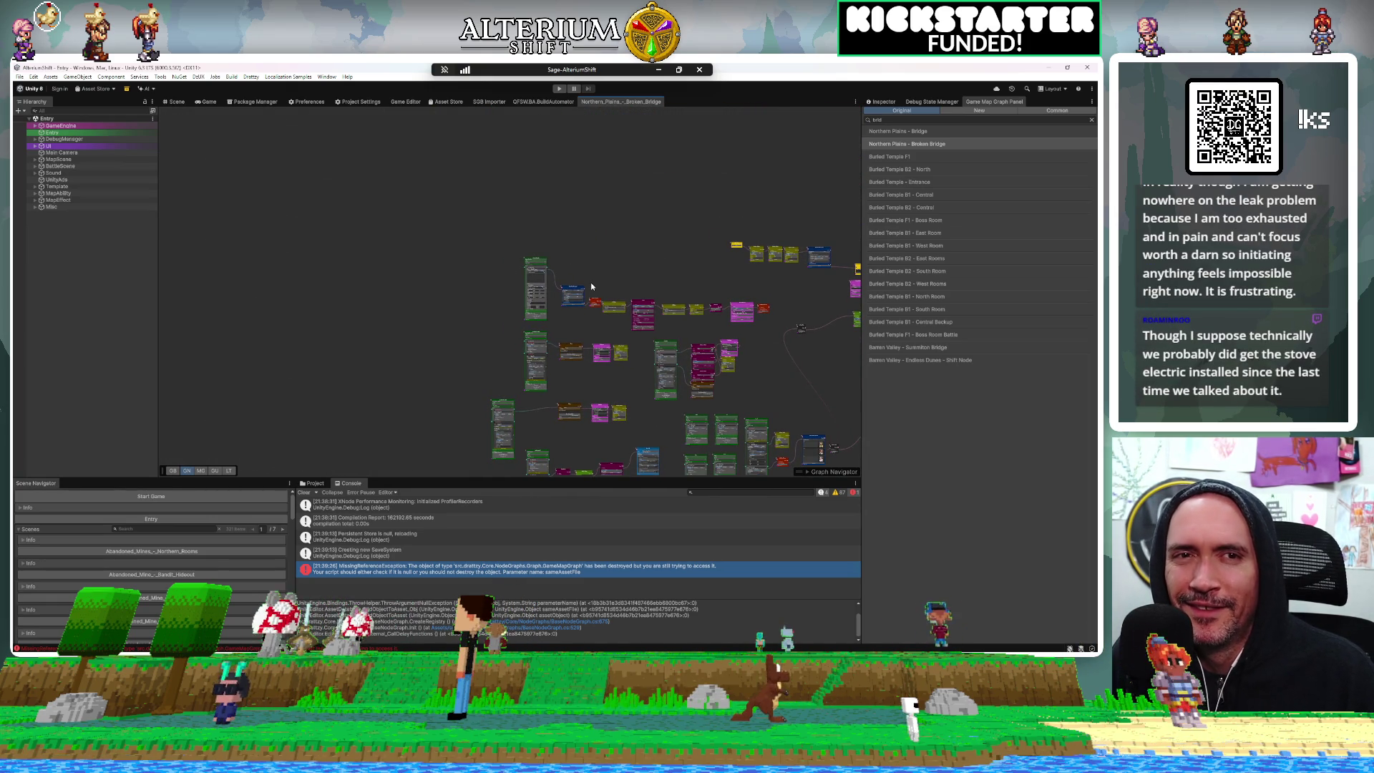
scroll(590, 282, up, 6)
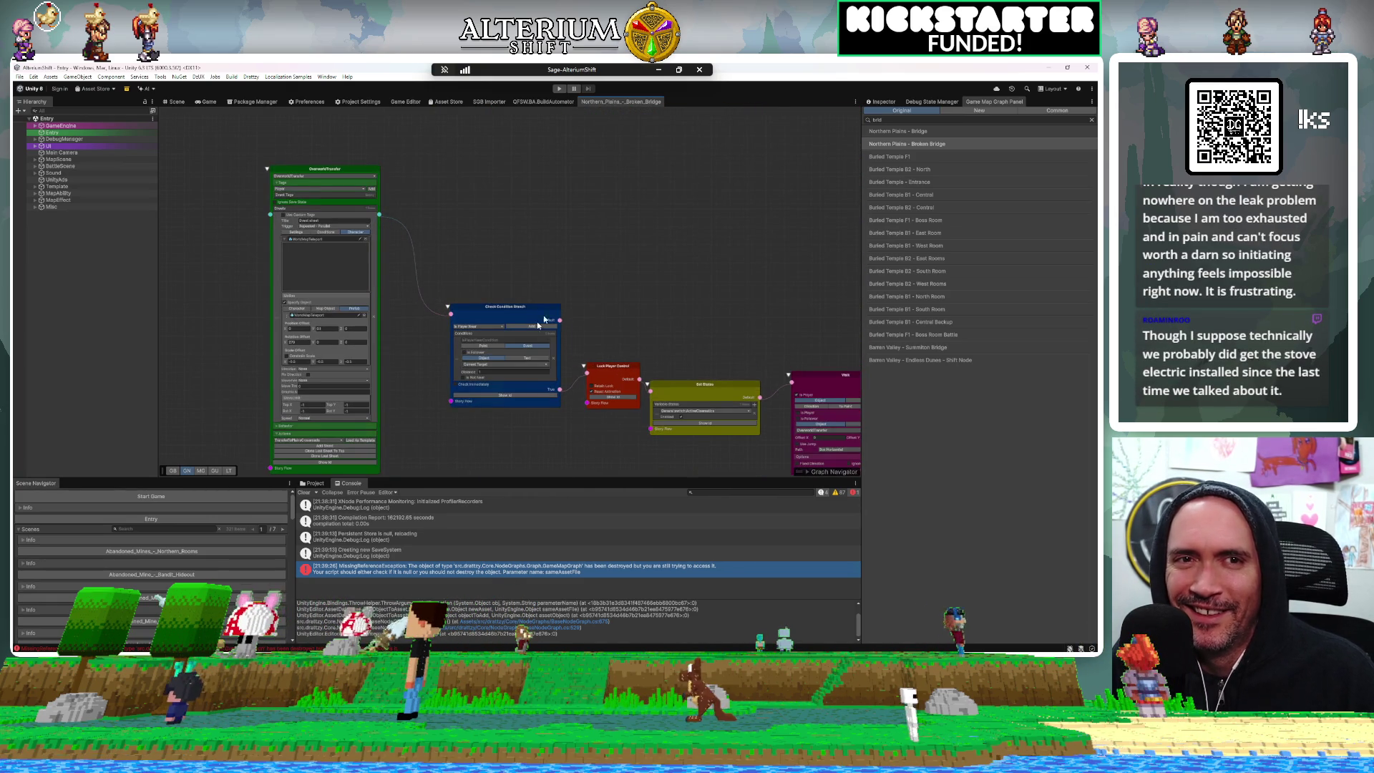
scroll(469, 427, up, 3)
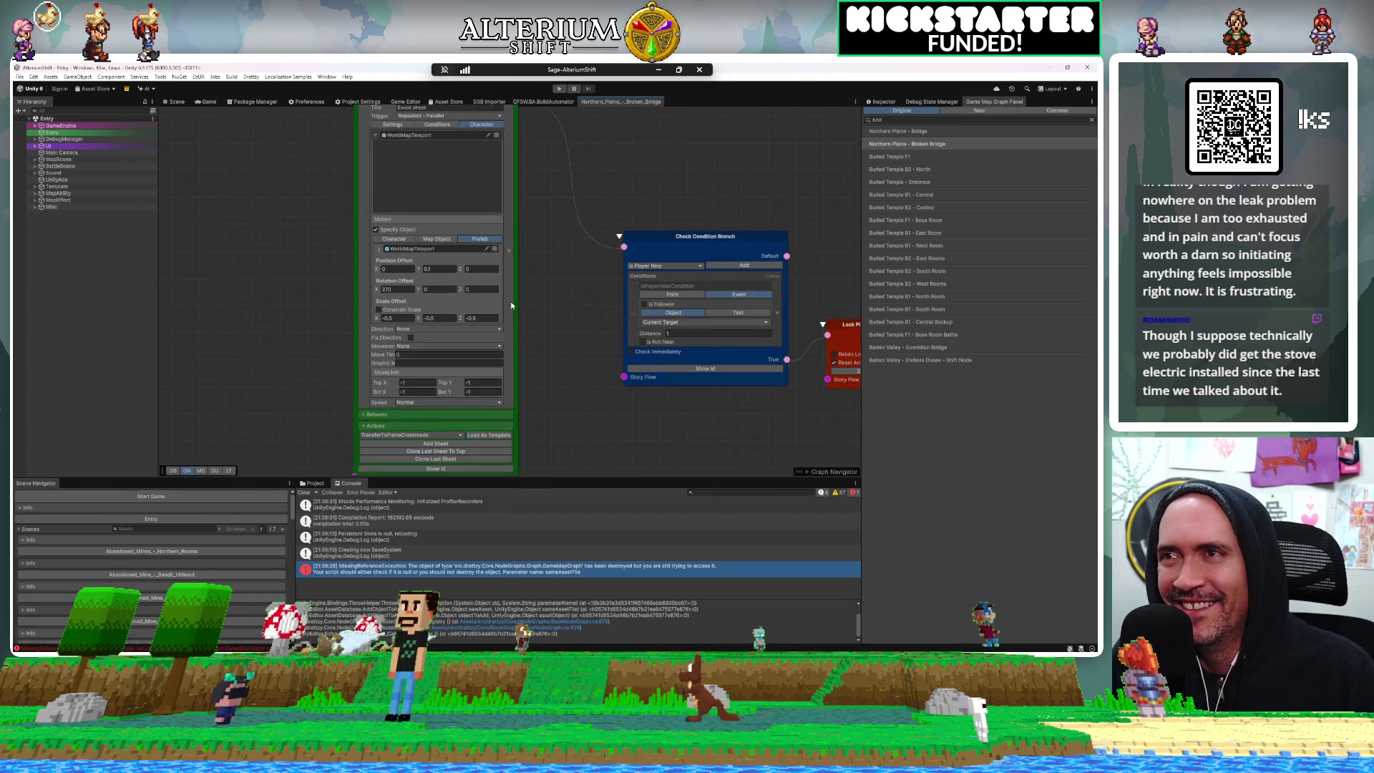
click(470, 239)
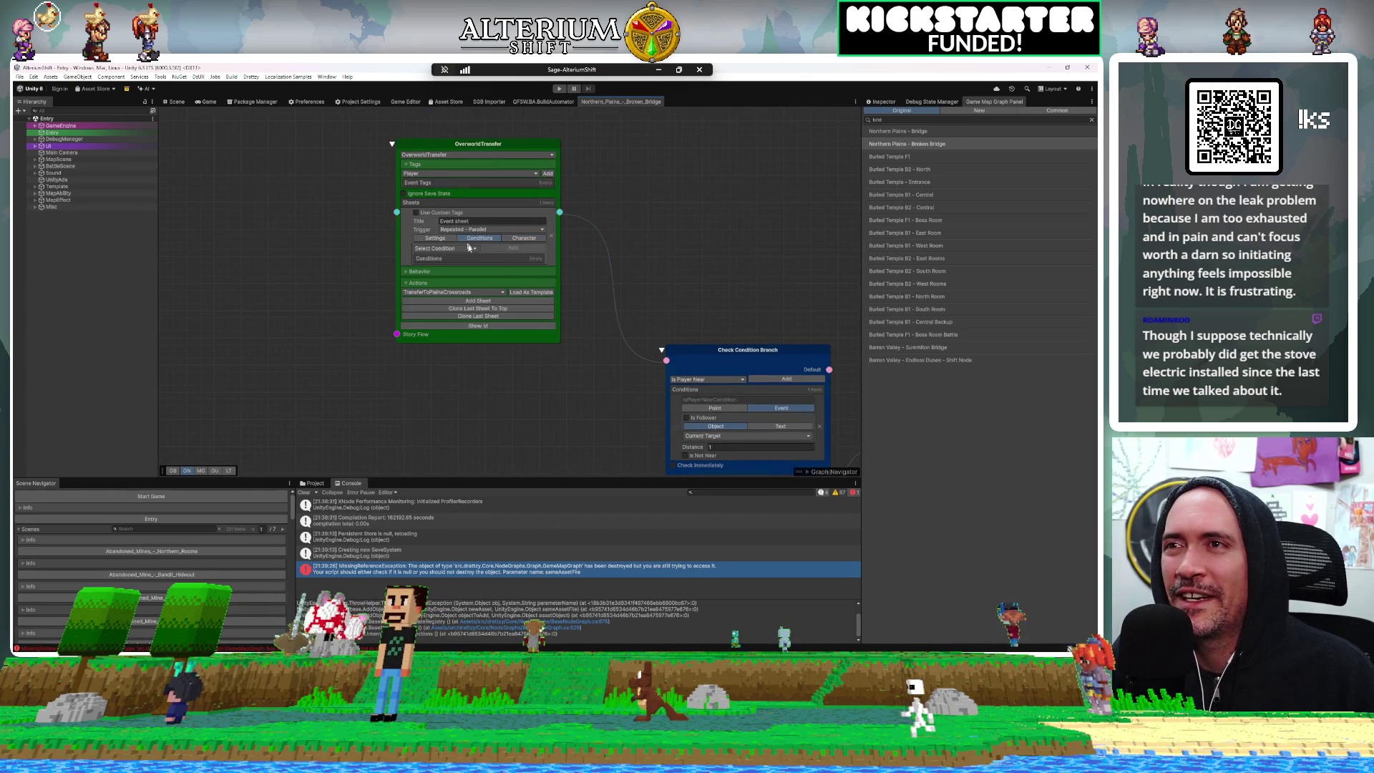
drag(703, 257, 776, 254)
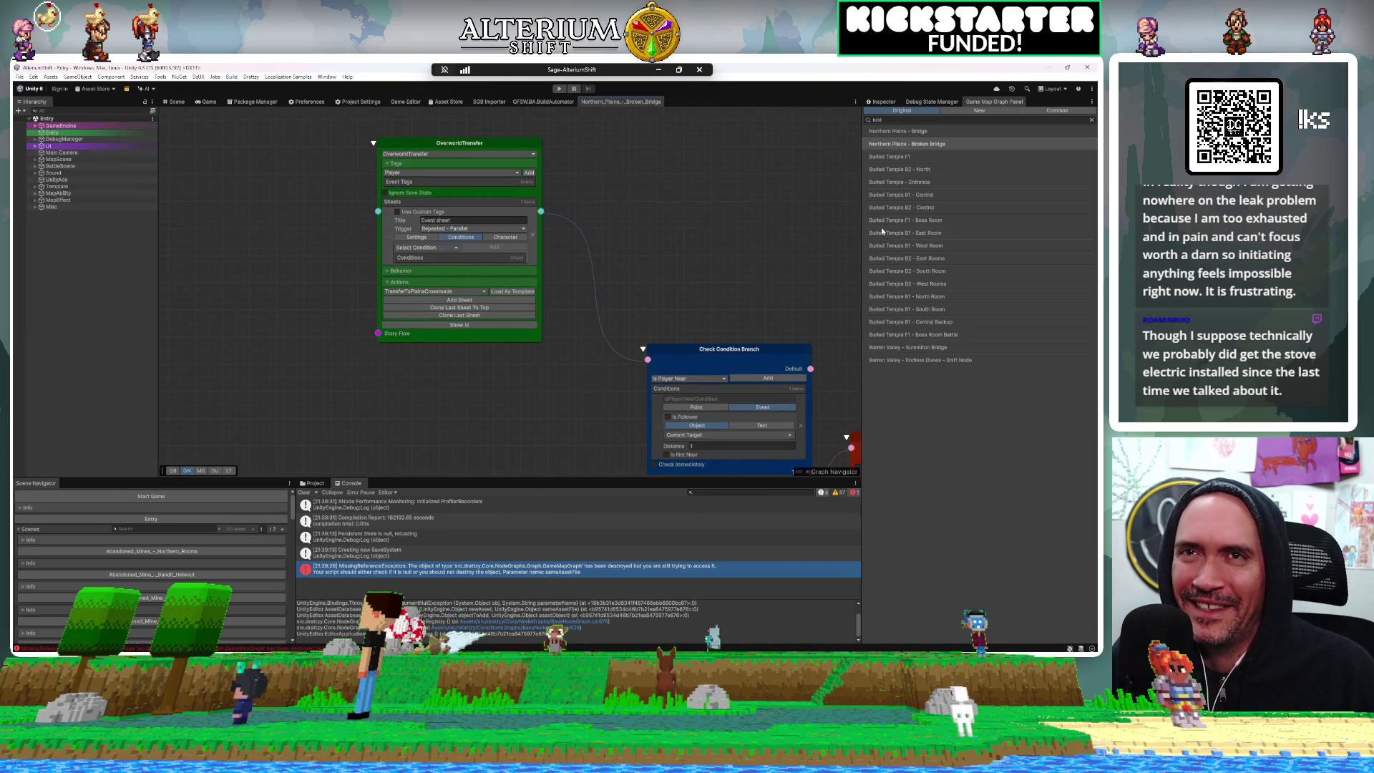
click(920, 135)
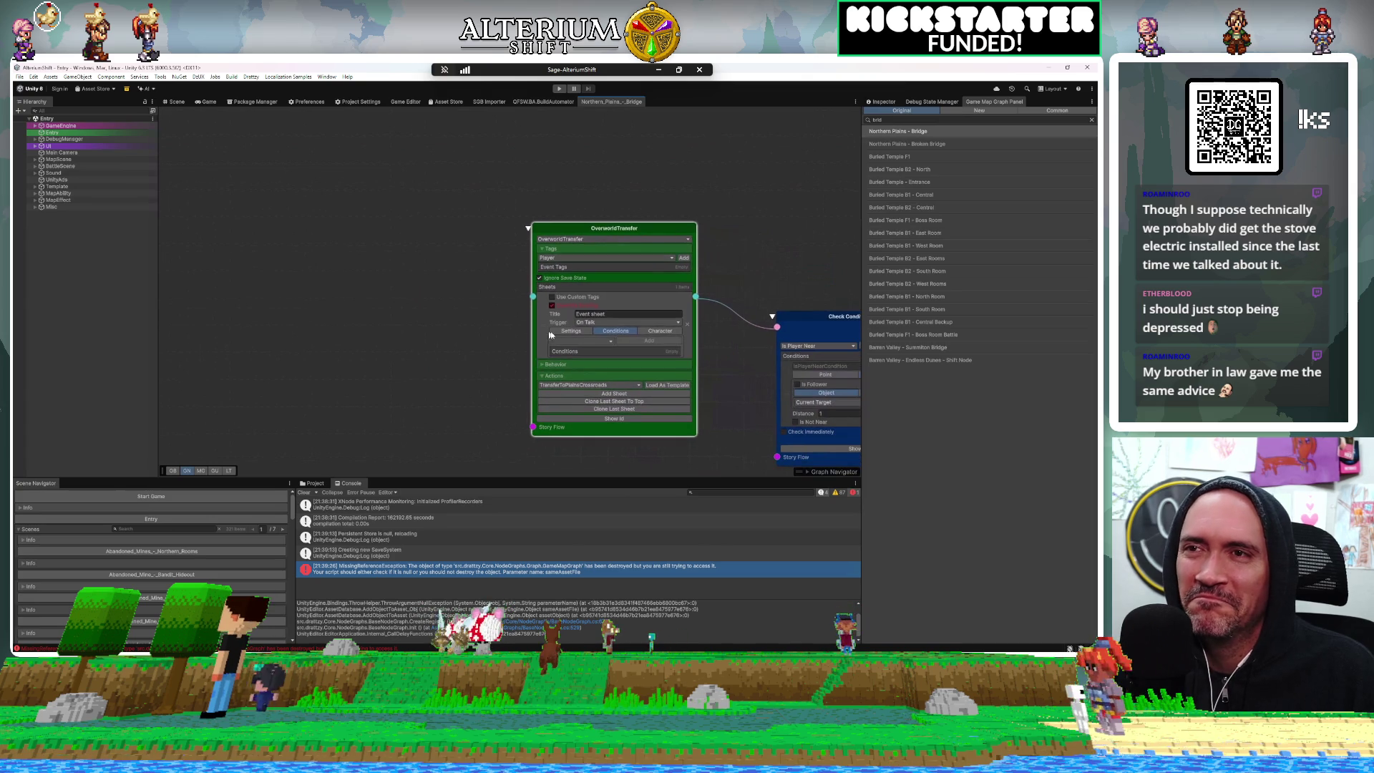
click(587, 324)
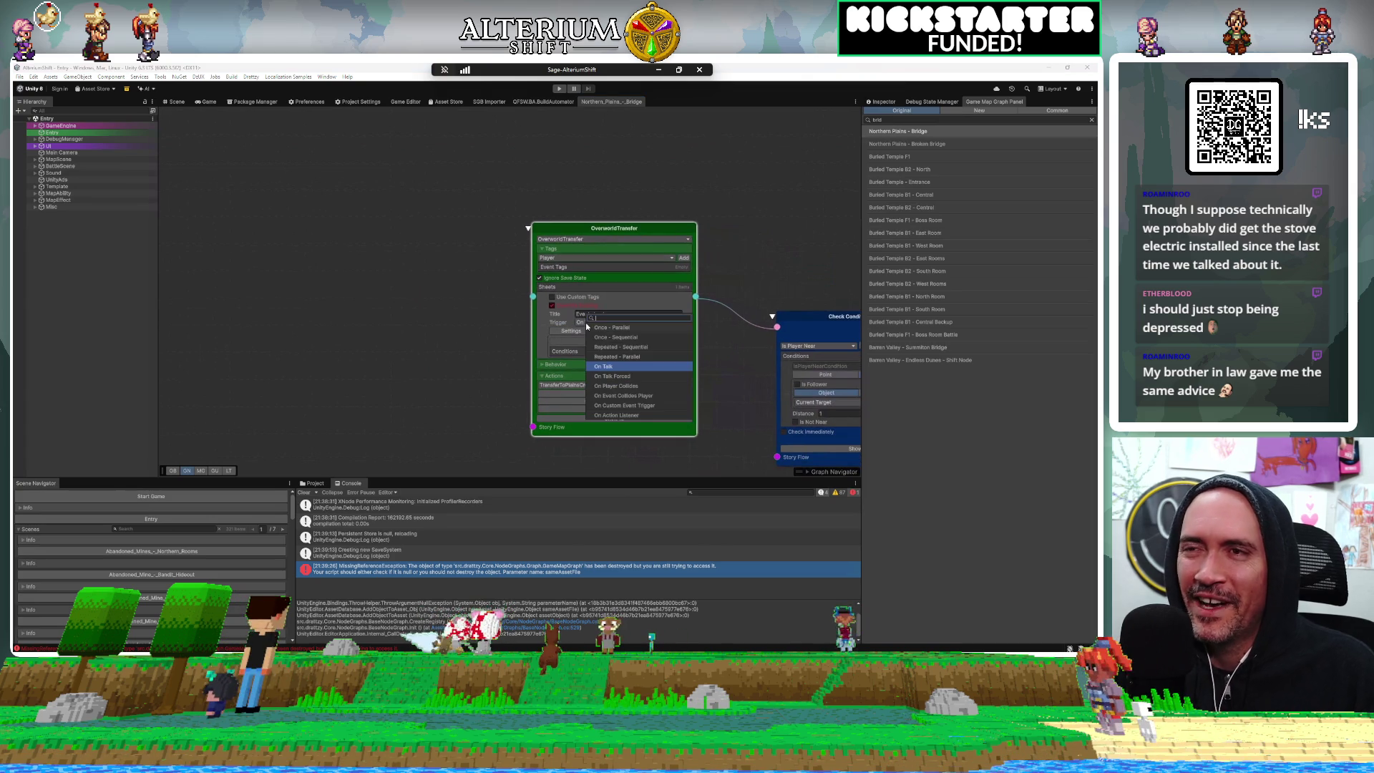
Set the OverworldTransfer sheet trigger to Repeated - Parallel, show the Game view and clear the console
click(621, 357)
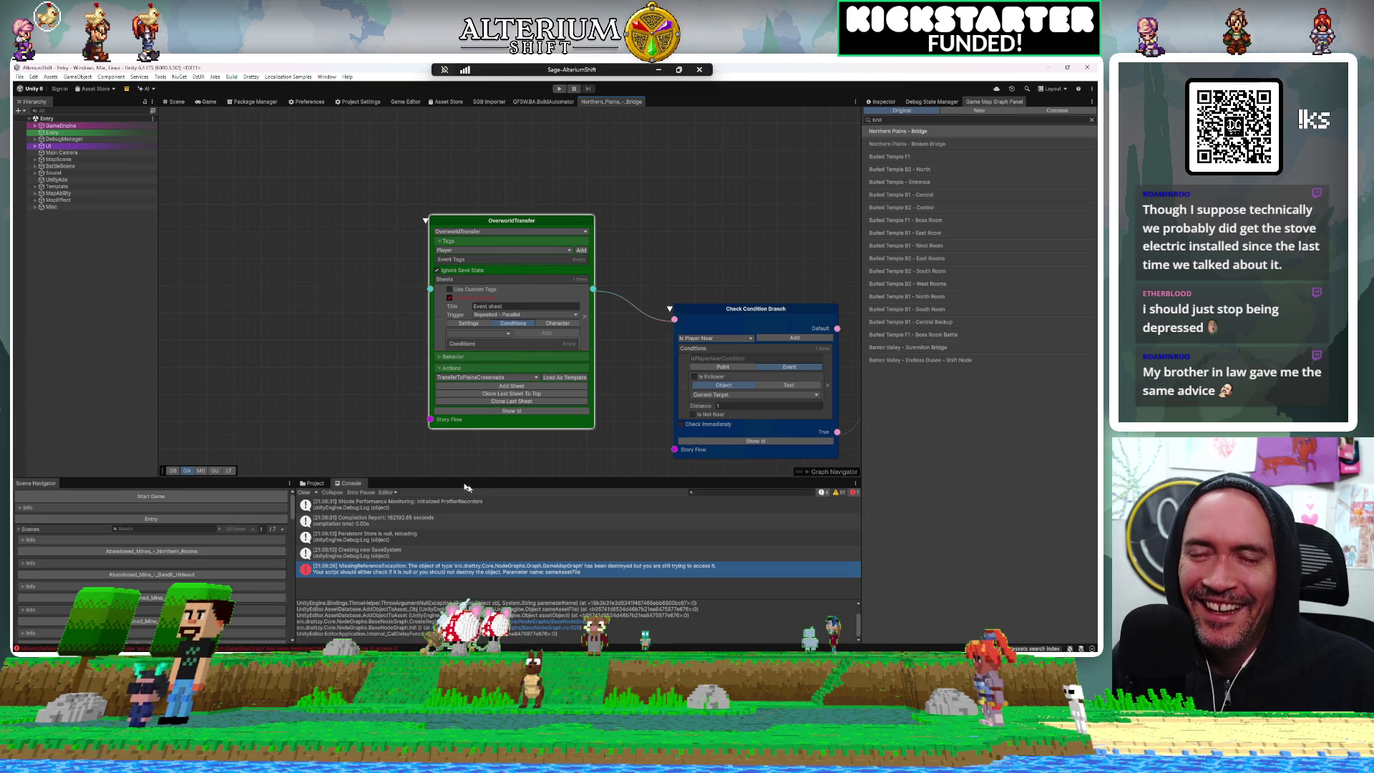
click(208, 102)
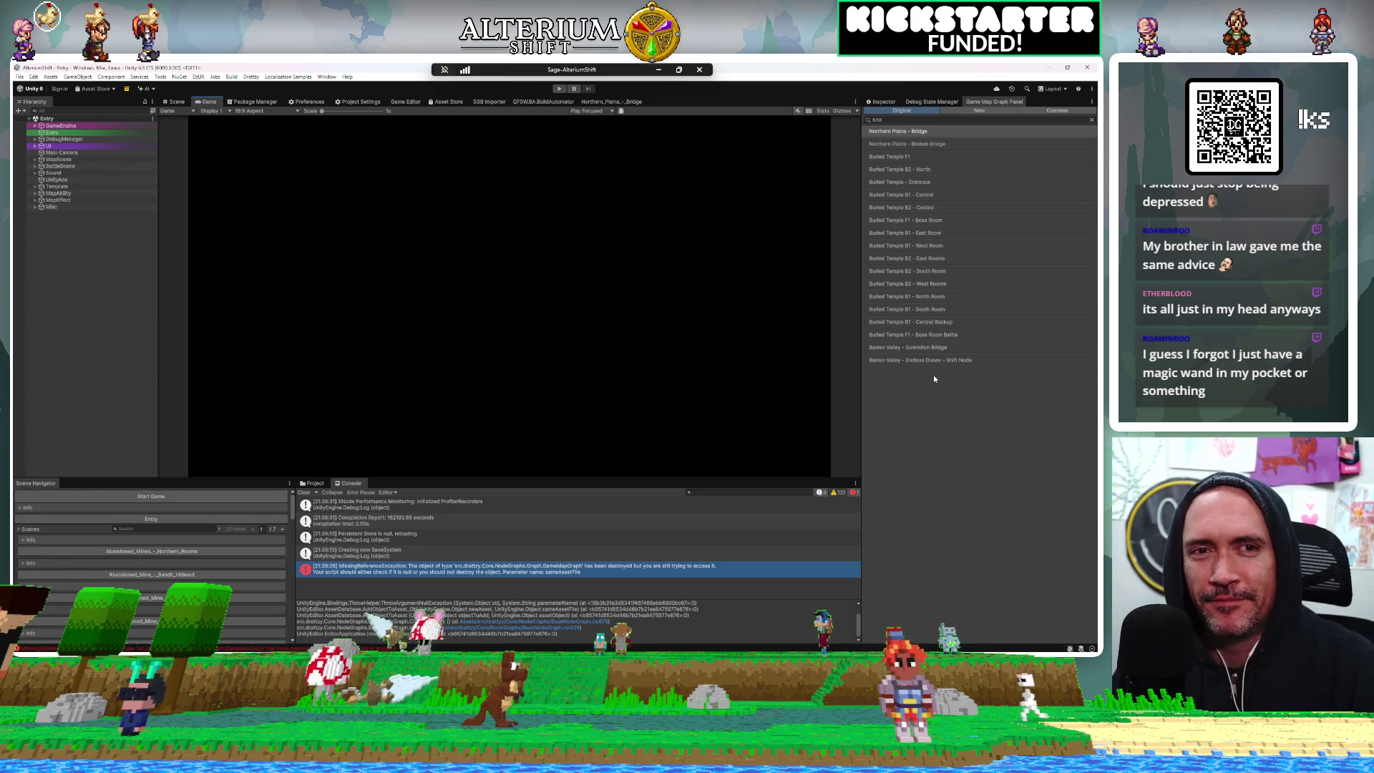
click(302, 493)
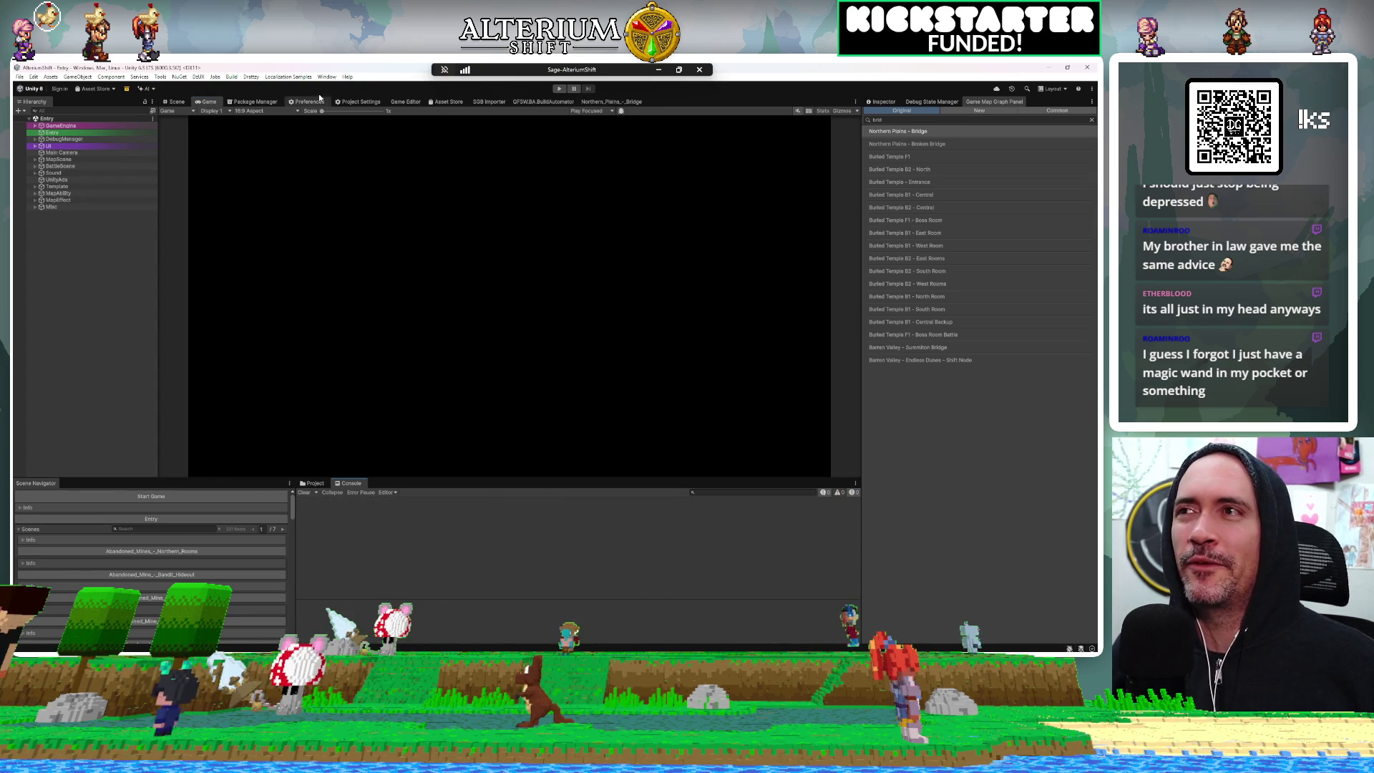
Enter play mode, choose Continue on the title screen and load the Gilberry Port save
click(555, 92)
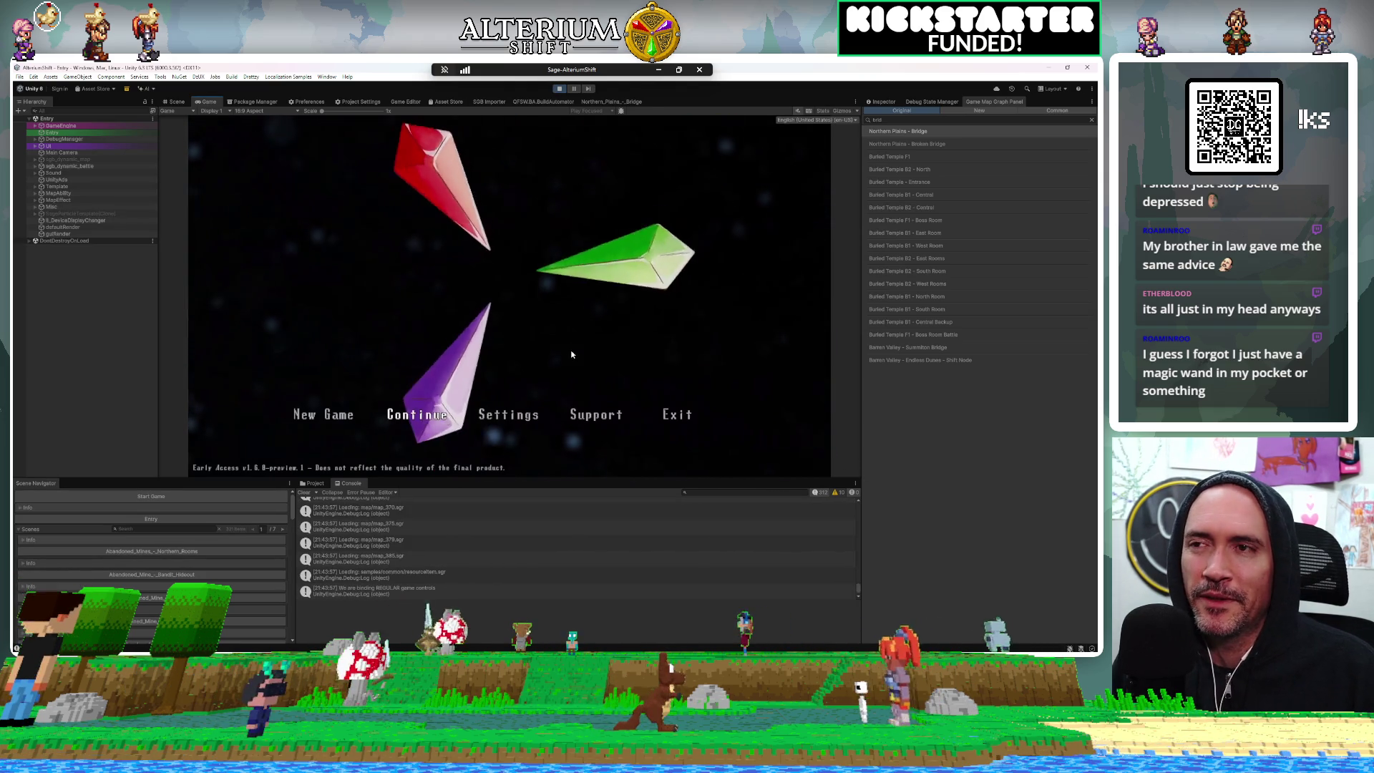
key(Return)
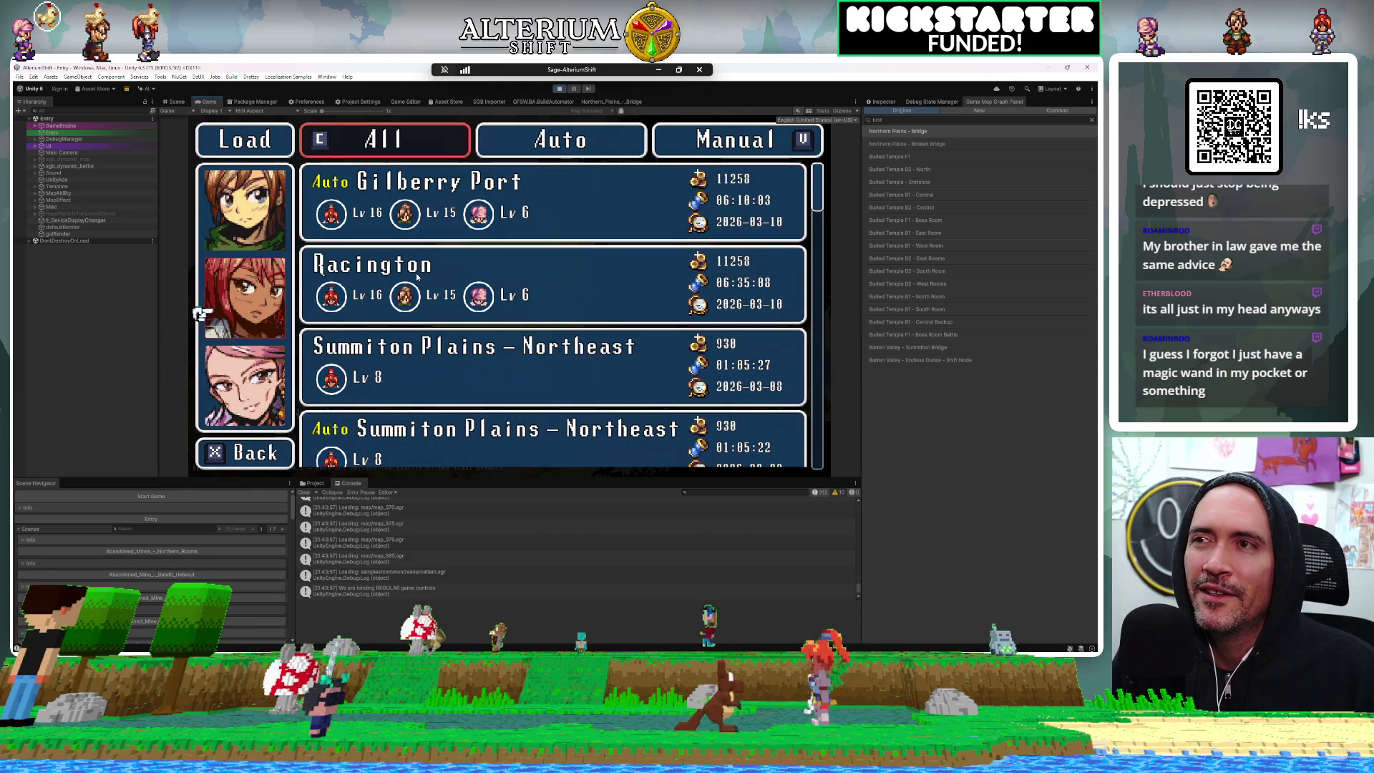
key(Return)
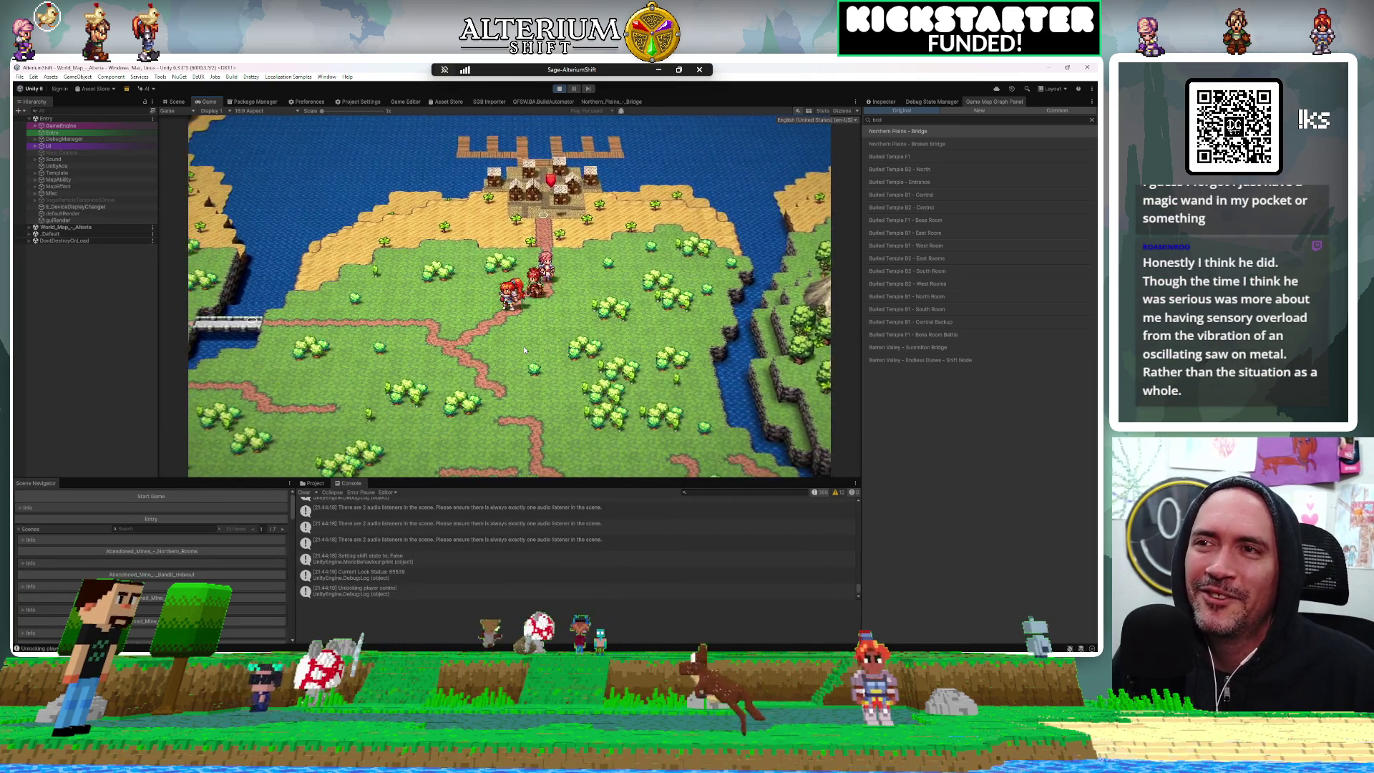
Walk the party over the bridge and through Northern Plains - Bridge to the cart exit
key(Left)
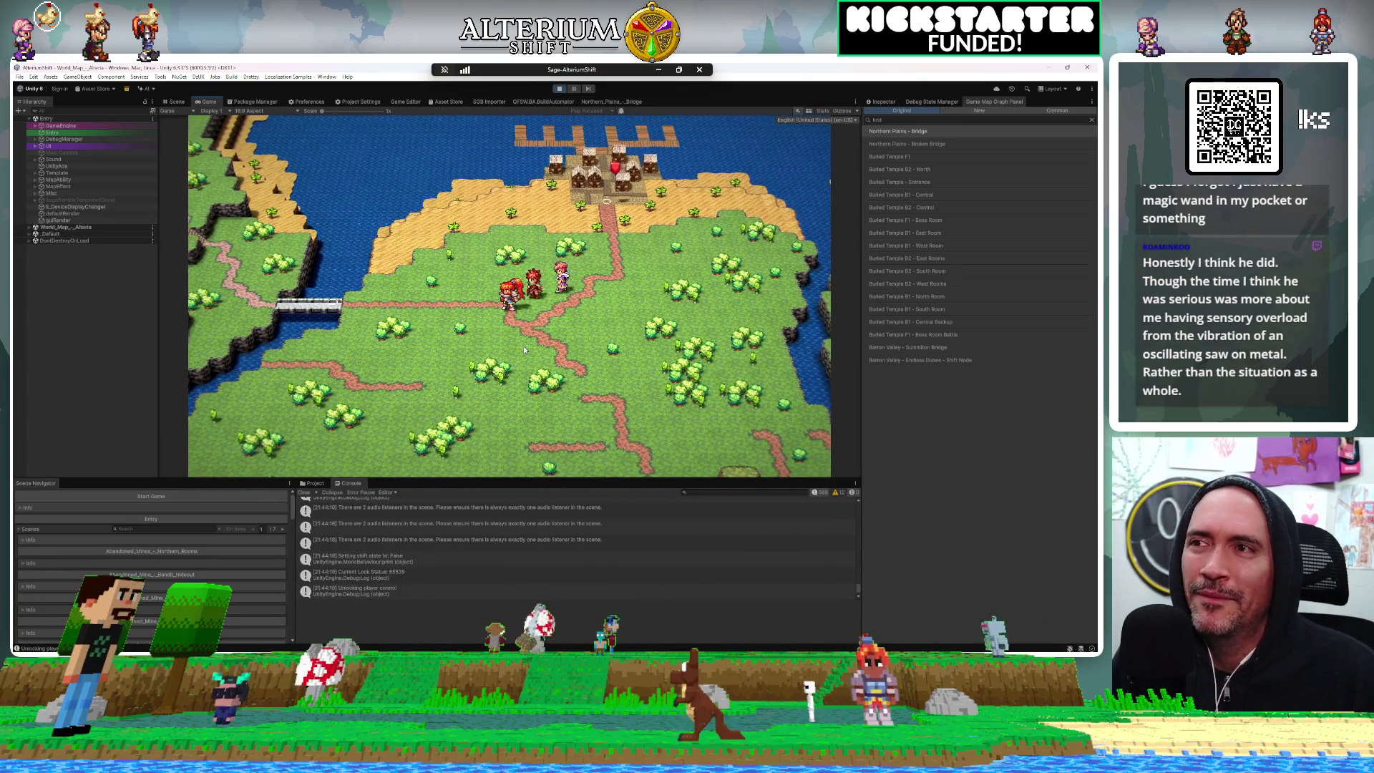
key(Left)
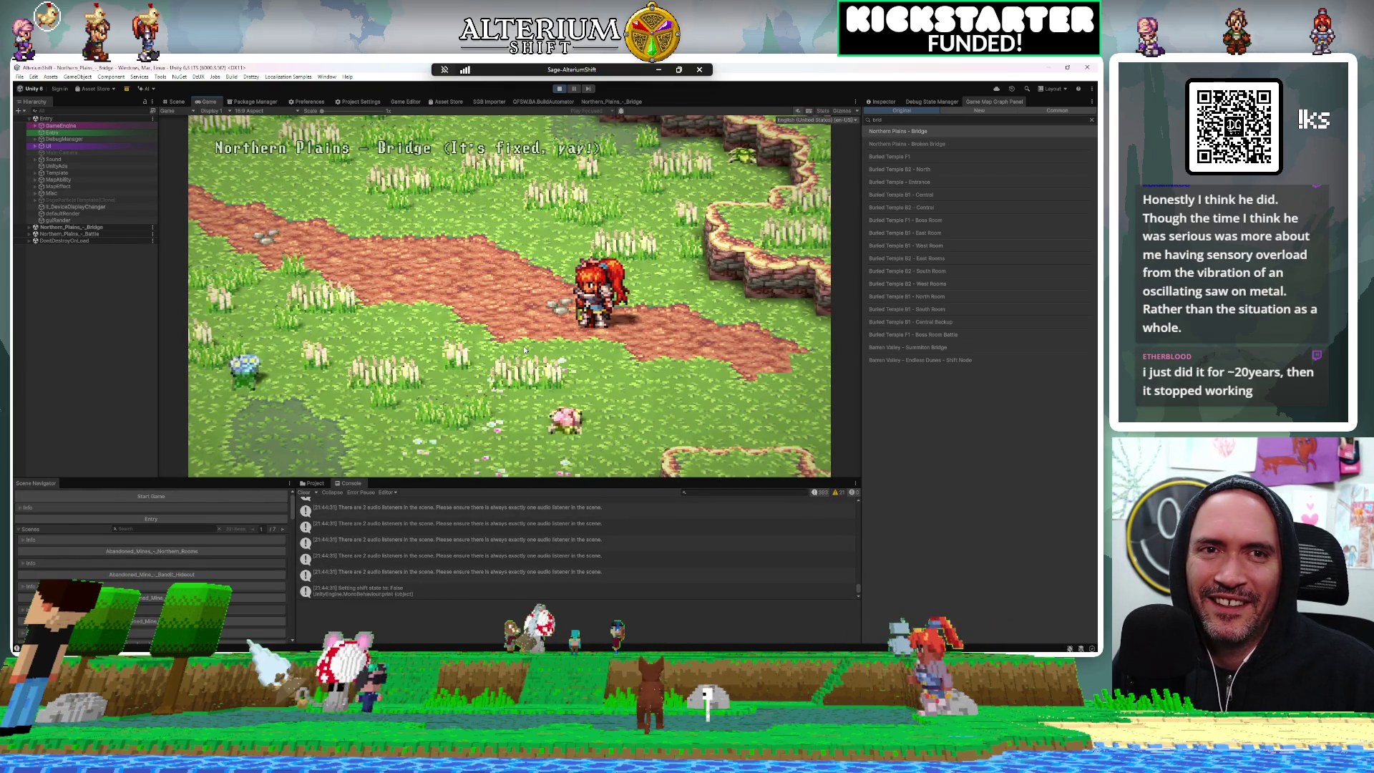
key(Left)
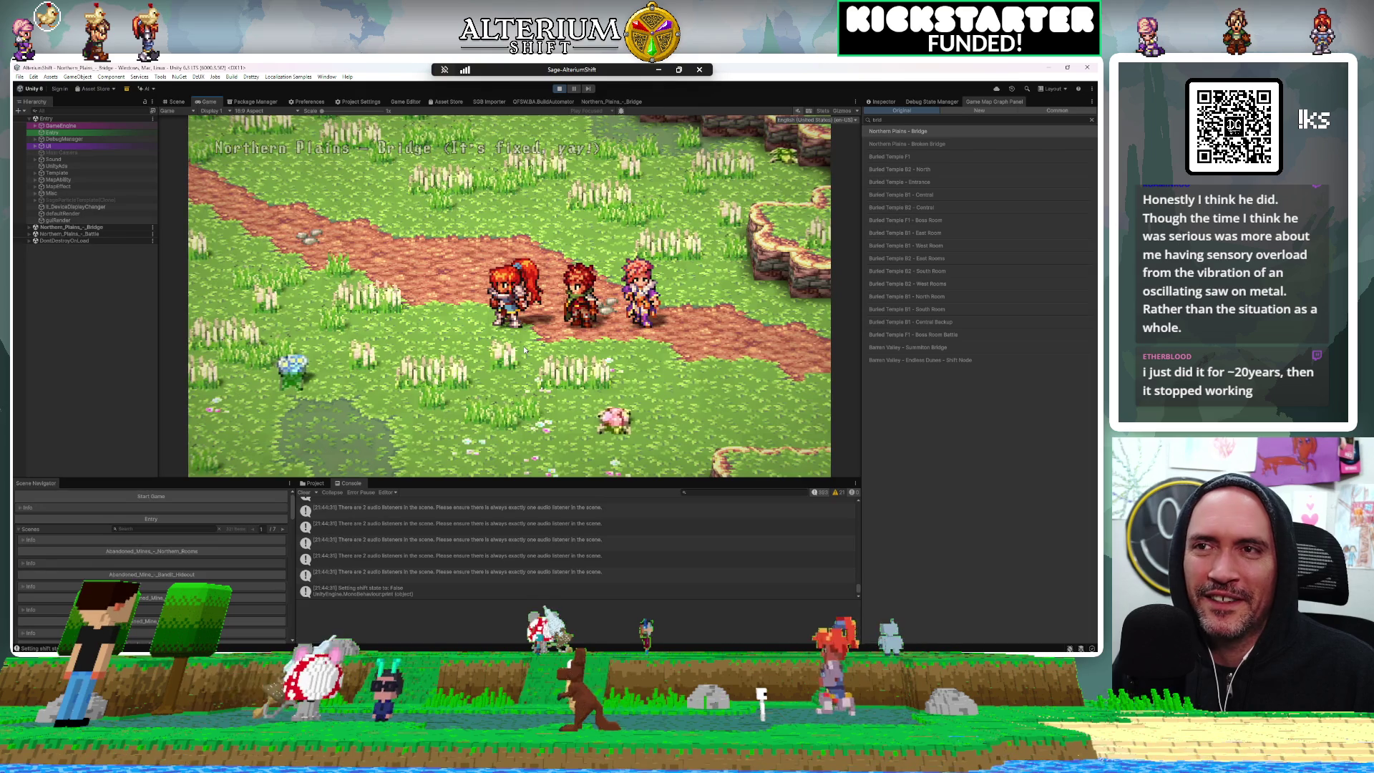
key(Right)
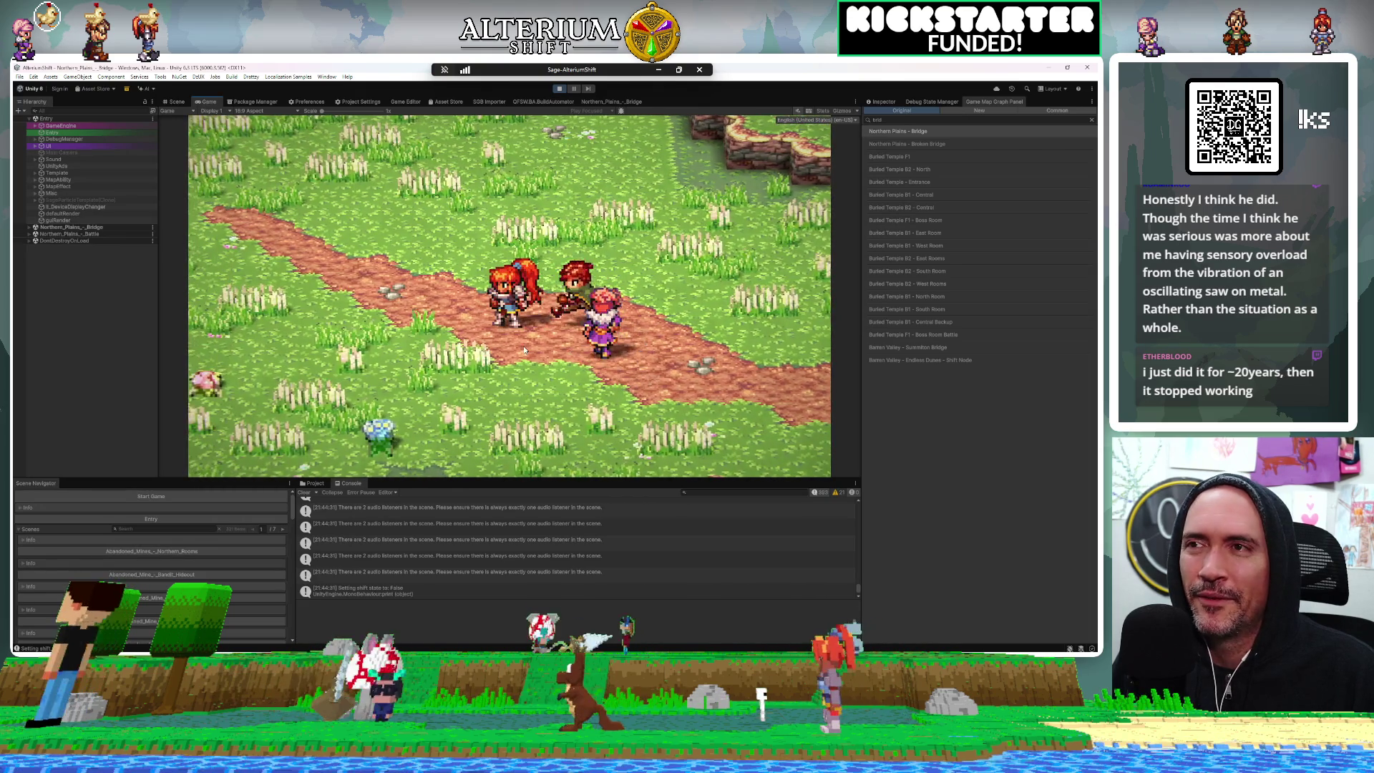
key(Up)
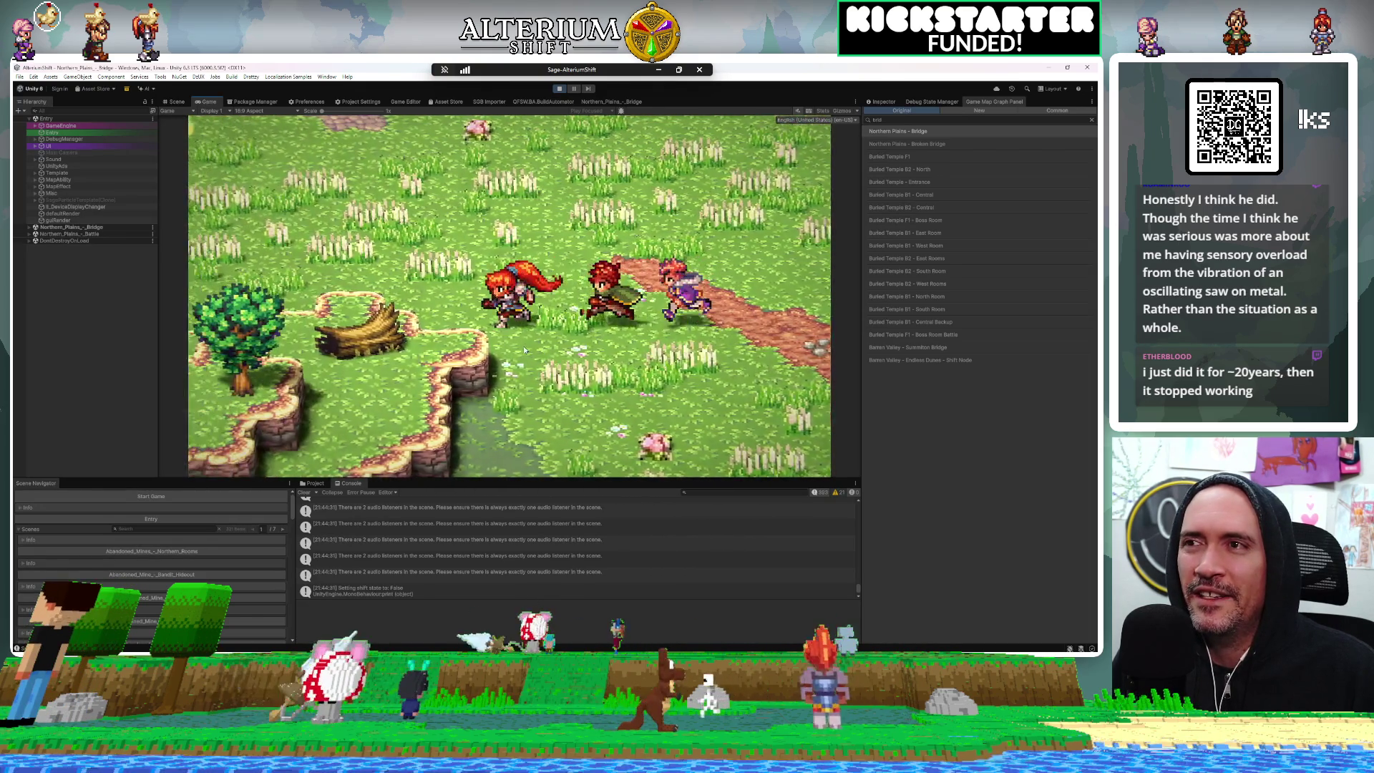
key(Left)
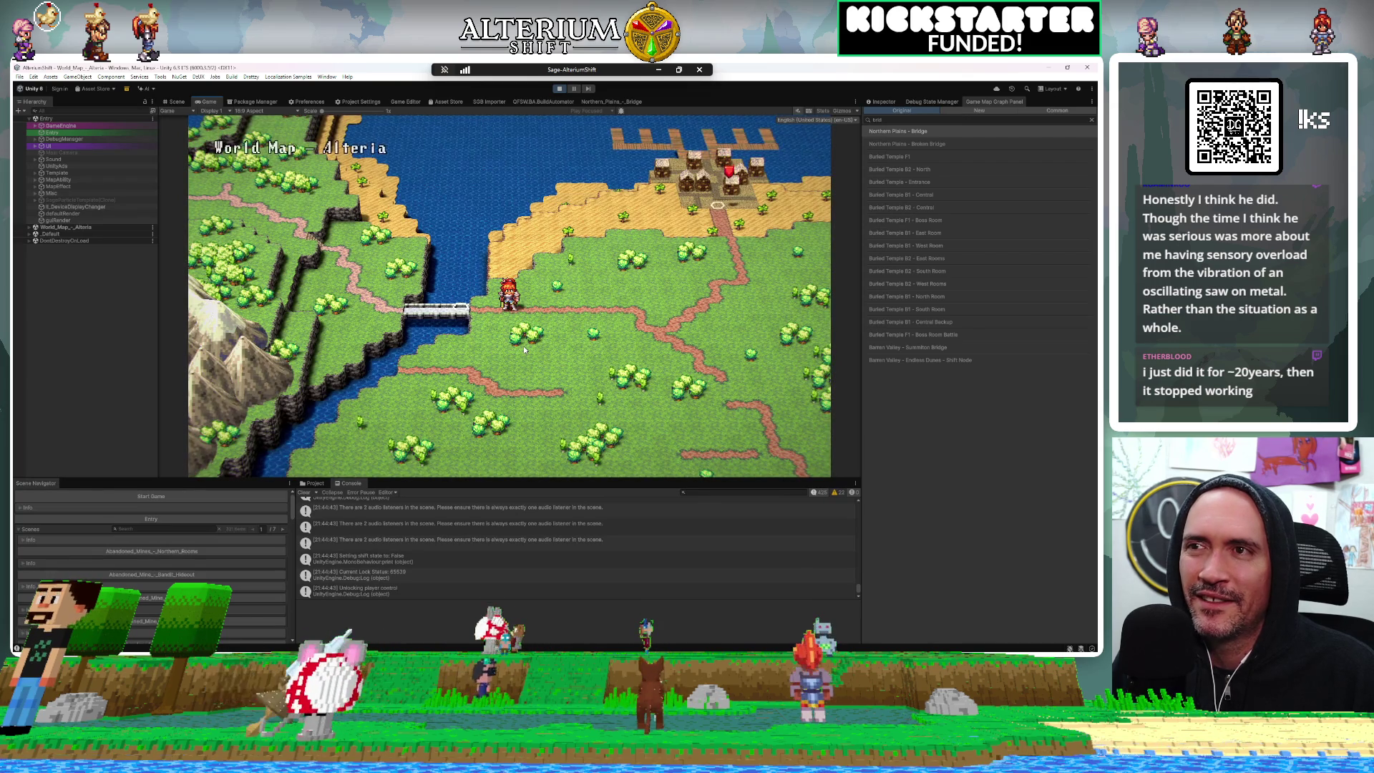
Re-enter Northern Plains - Bridge from the world map bridge and run to the exit back out
key(Left)
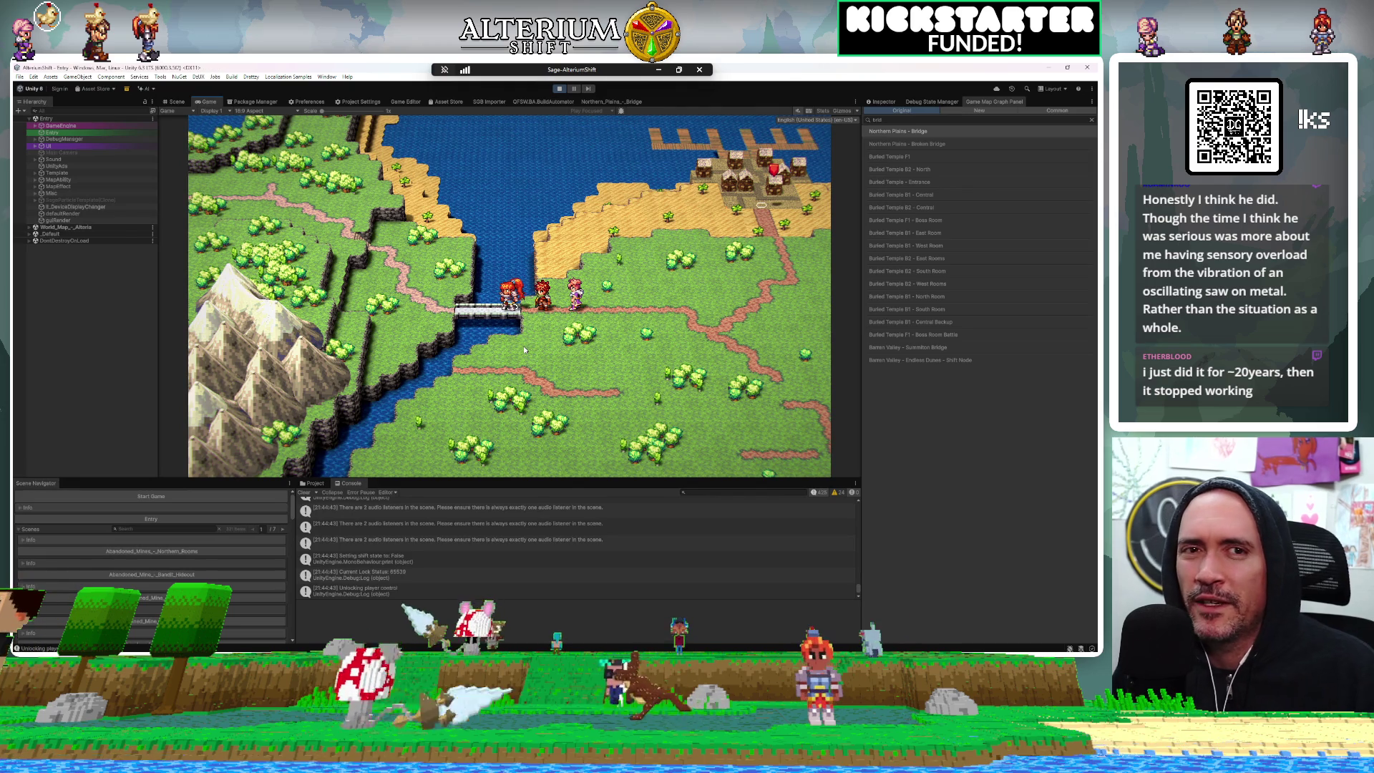
key(Return)
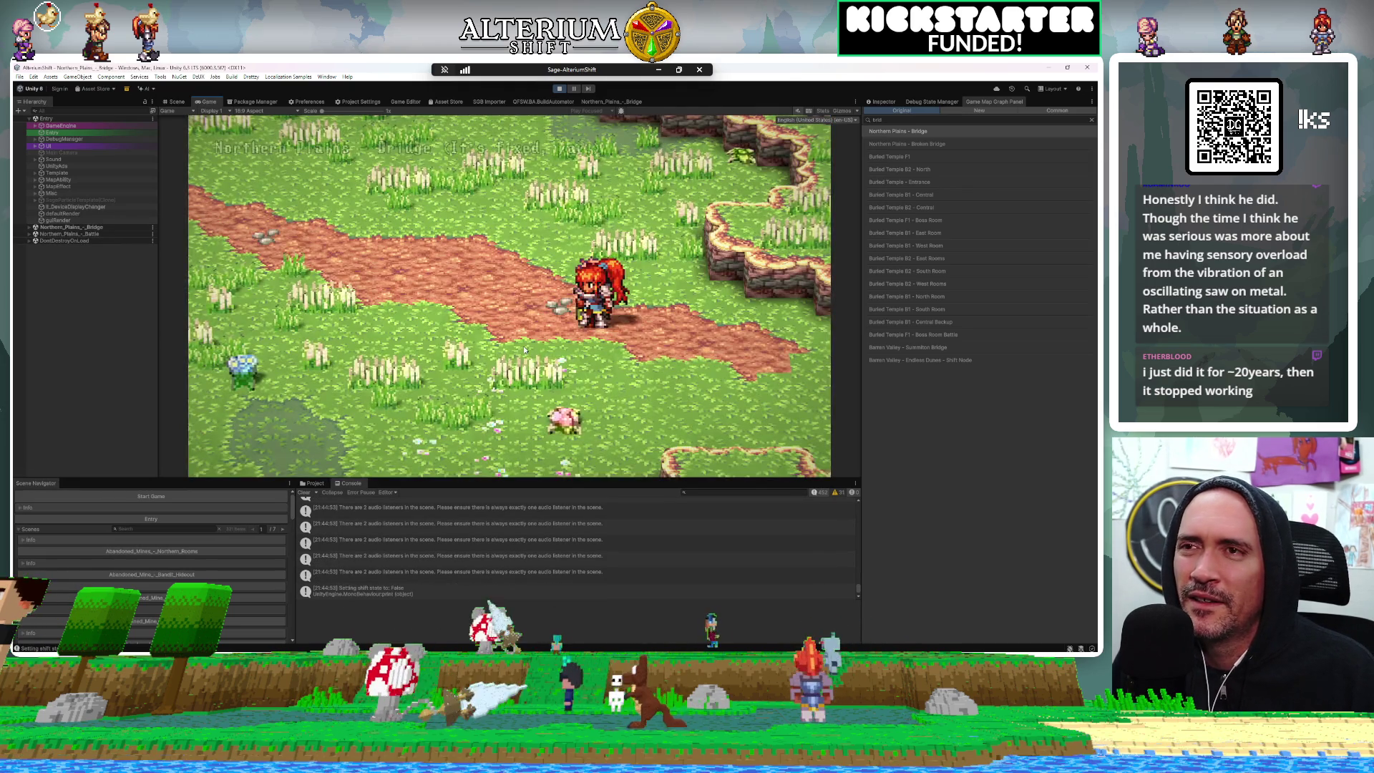
key(Left)
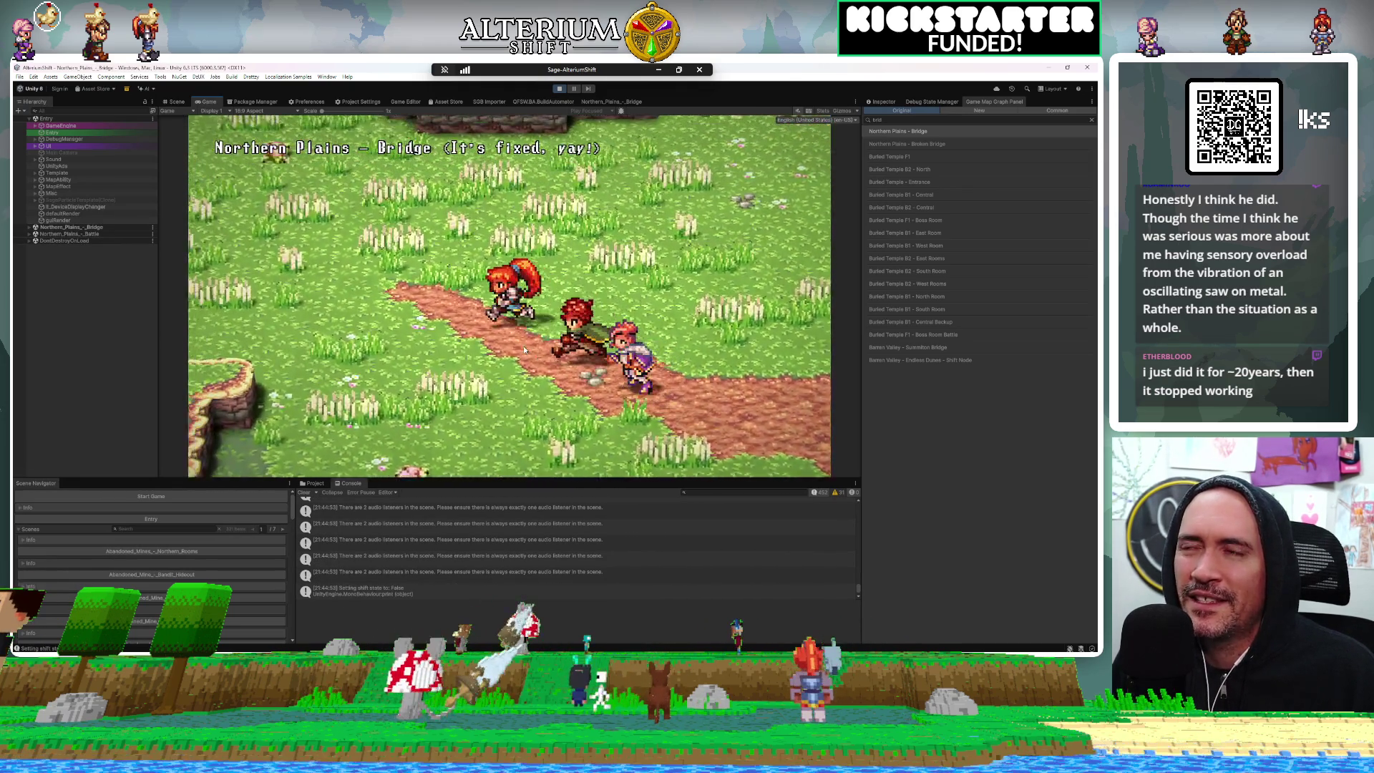
key(Left)
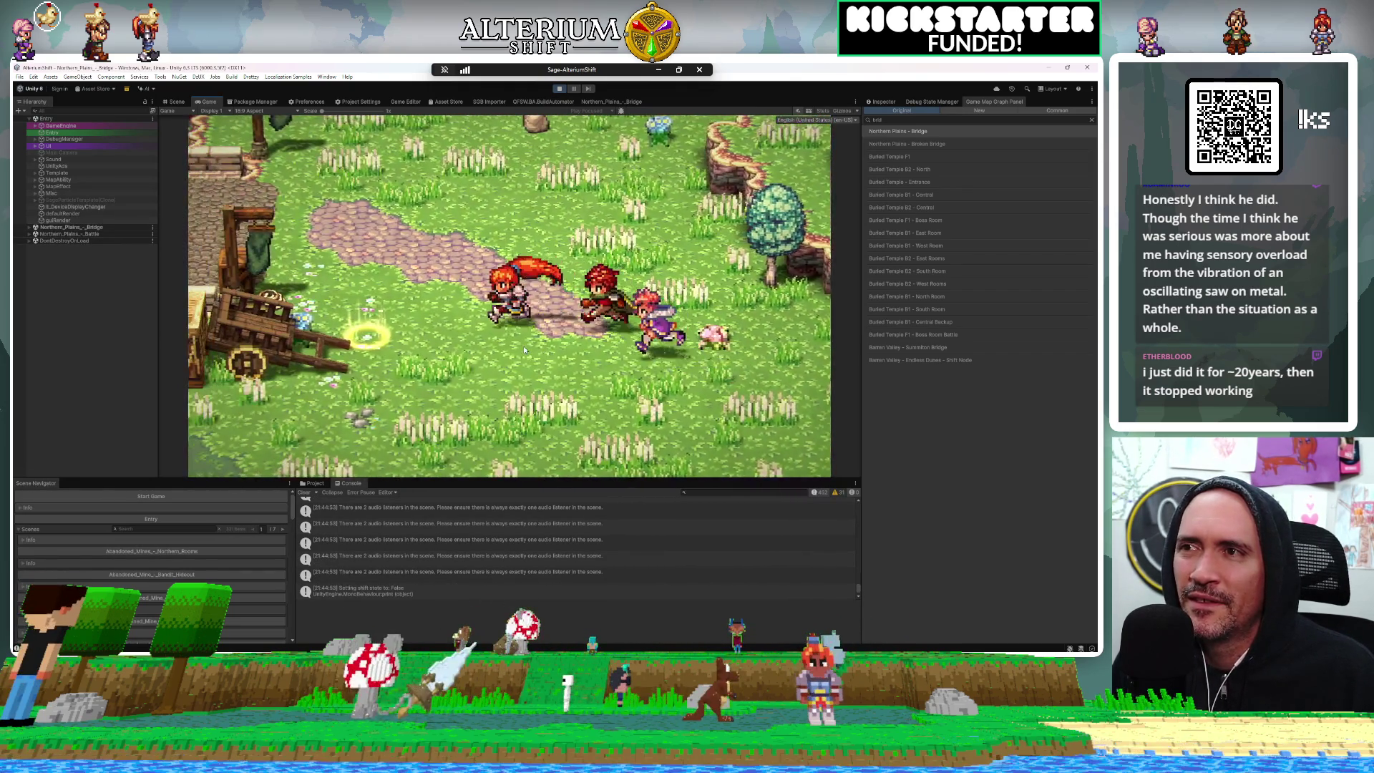
key(Left)
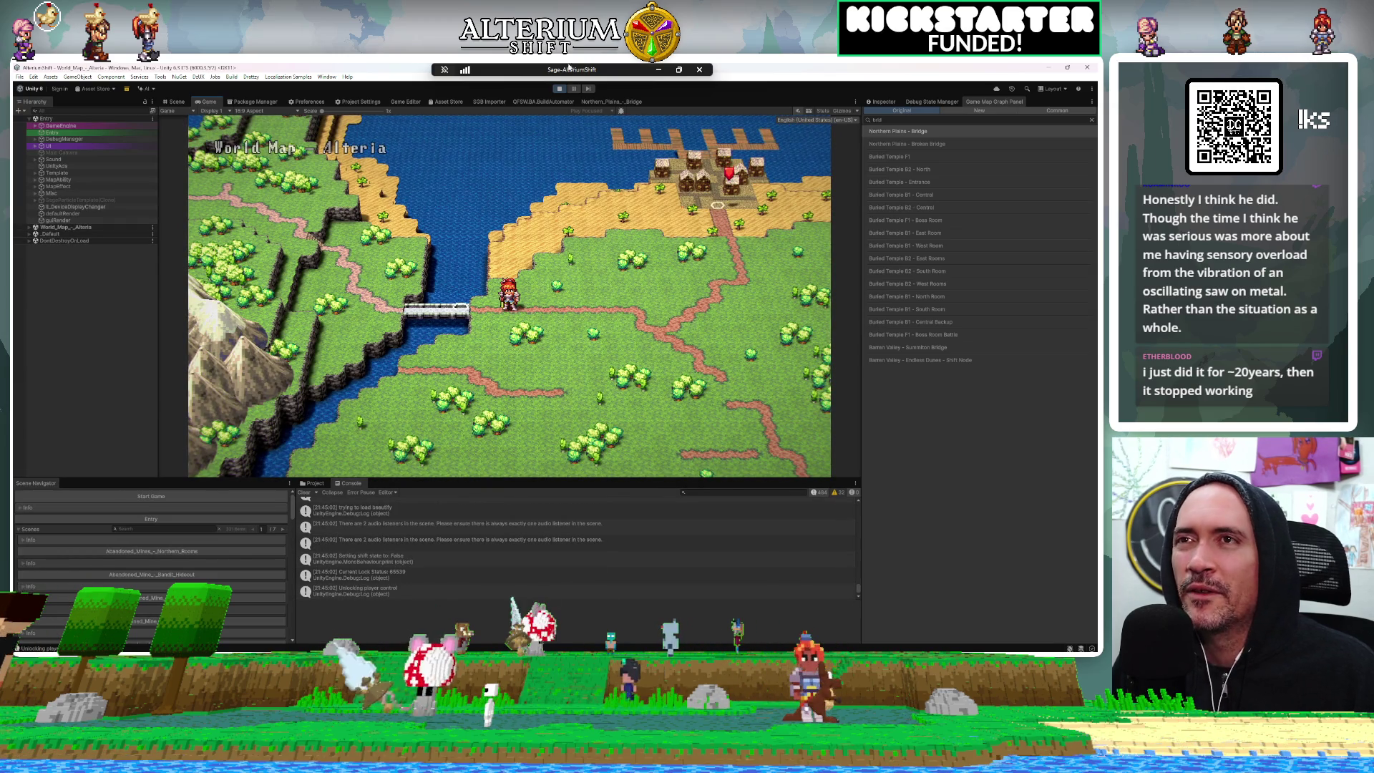
Reopen the Northern Plains - Bridge graph, check the OverworldTransfer sheet and pan to the Walk node
click(606, 104)
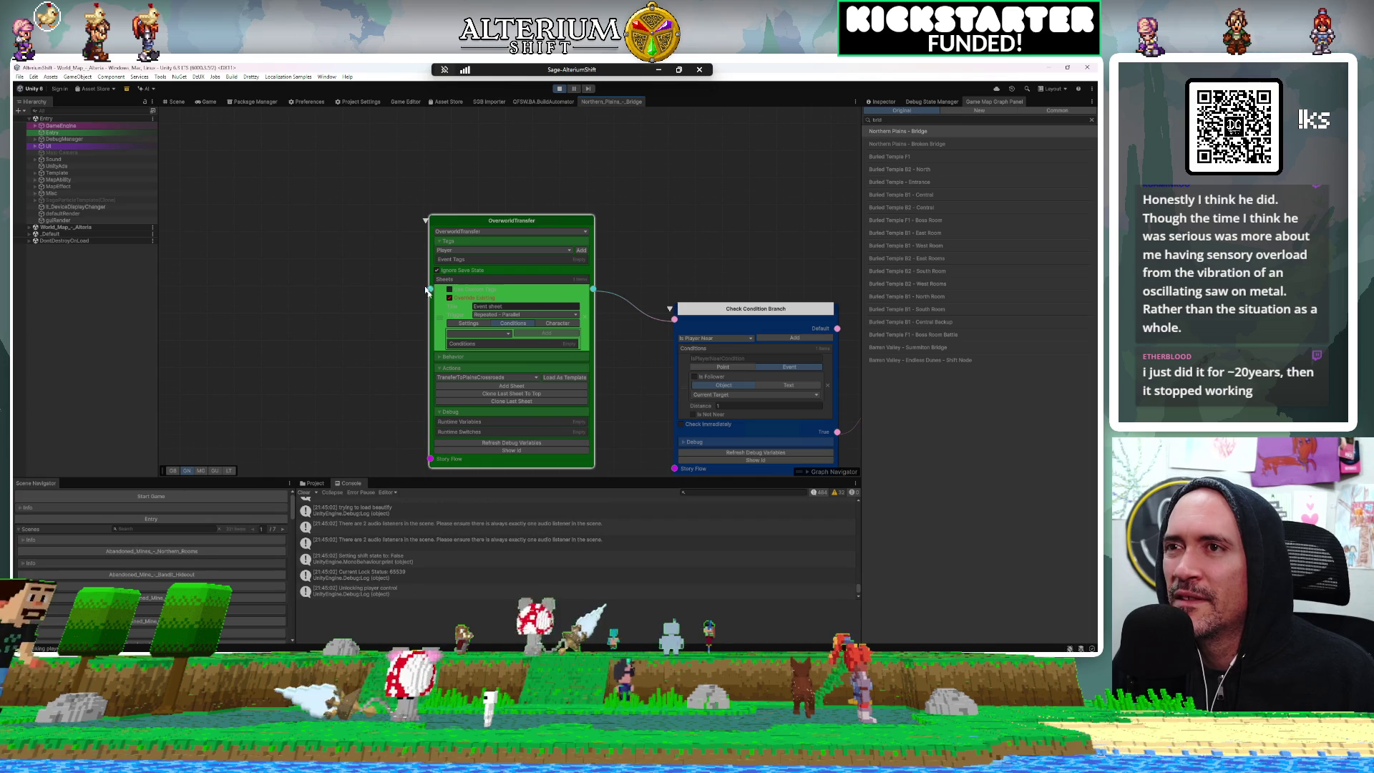
click(468, 323)
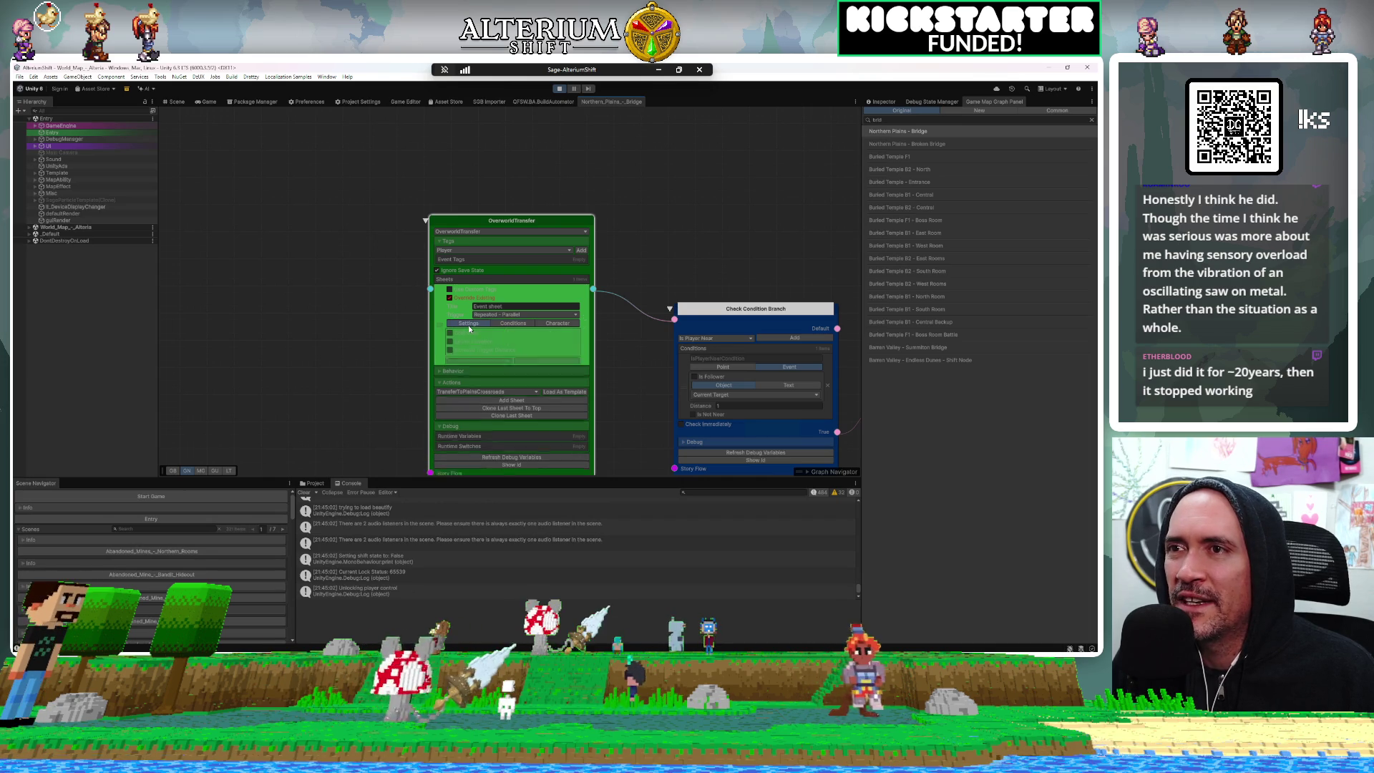
click(513, 323)
drag(637, 383, 359, 320)
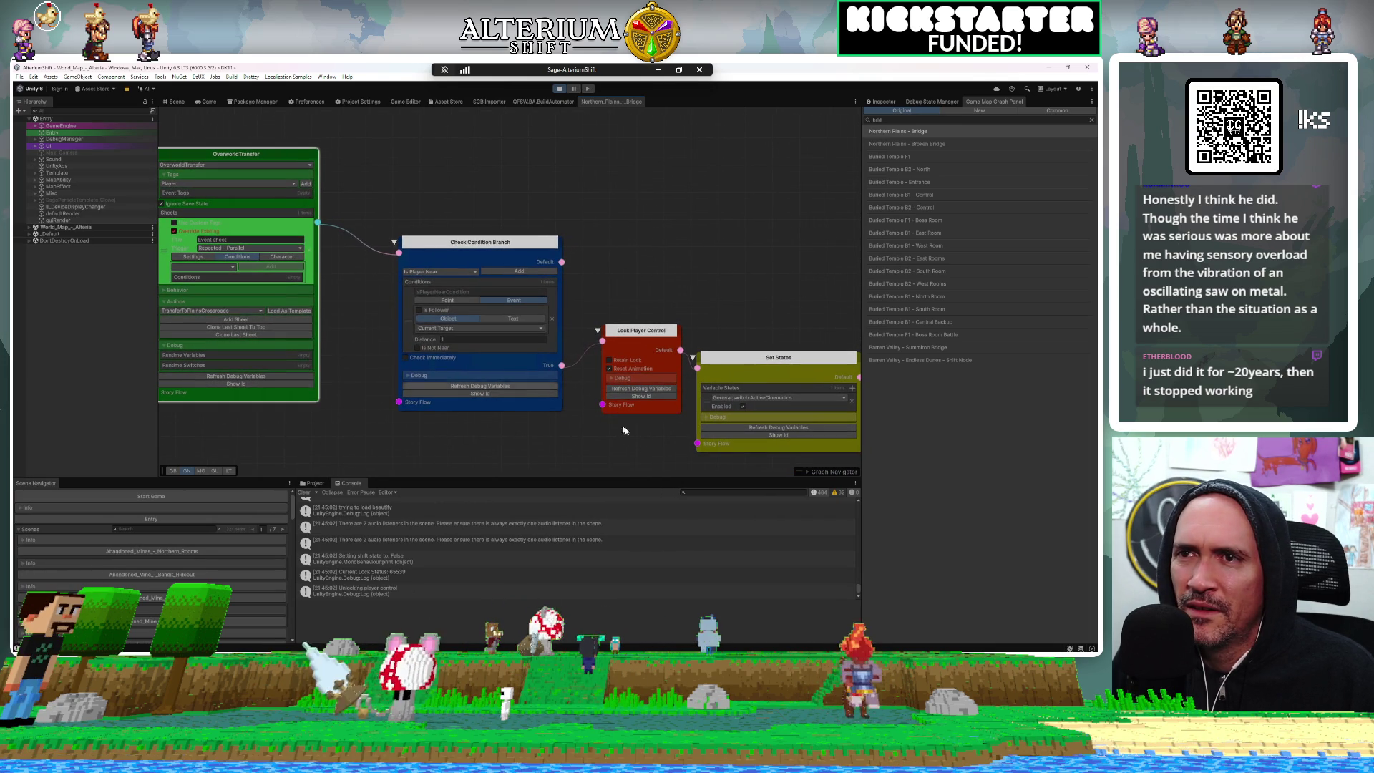
mouse_move(654, 453)
mouse_down()
mouse_move(498, 364)
mouse_move(390, 338)
mouse_up()
drag(593, 421, 467, 385)
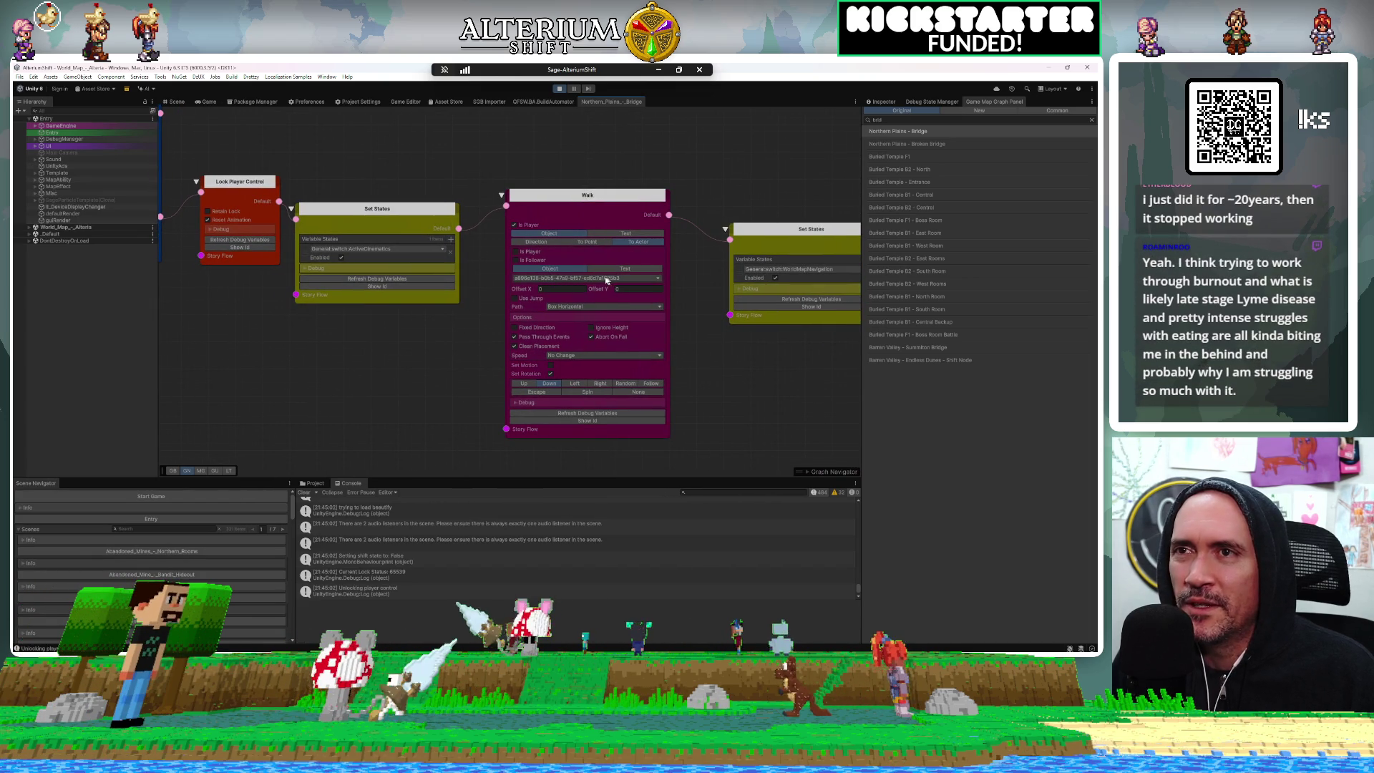
Set the Walk node's target to Current Target, review the remaining nodes and save with Ctrl+S
click(608, 280)
click(698, 316)
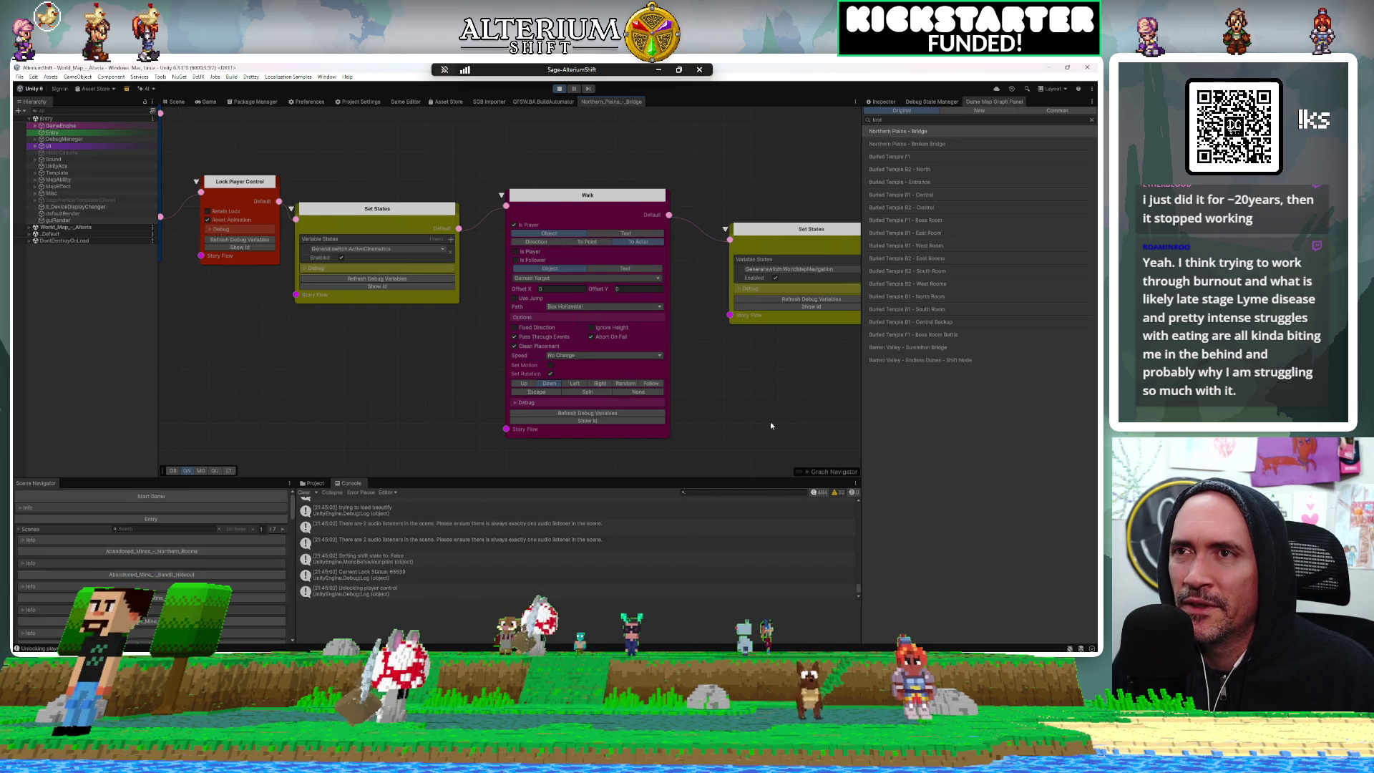
drag(782, 413, 574, 377)
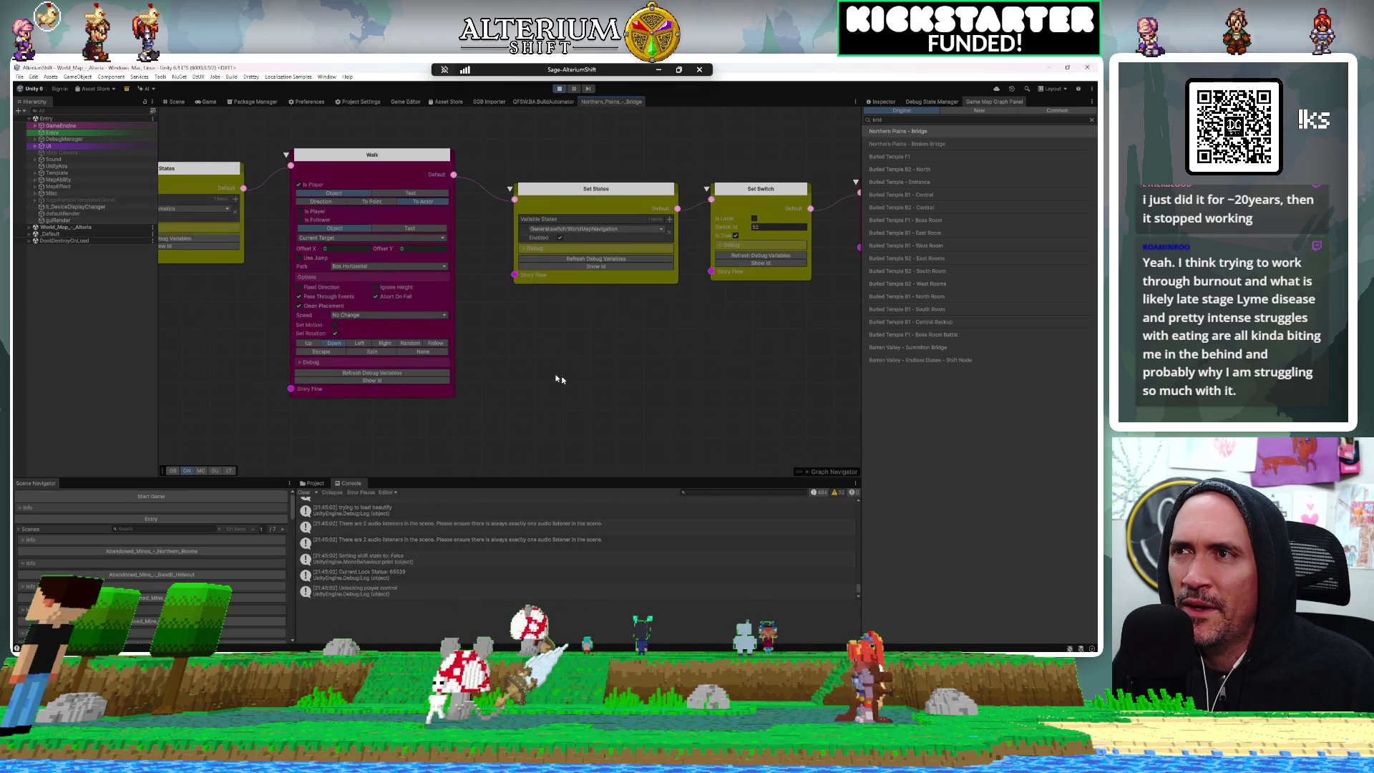
drag(660, 373, 362, 392)
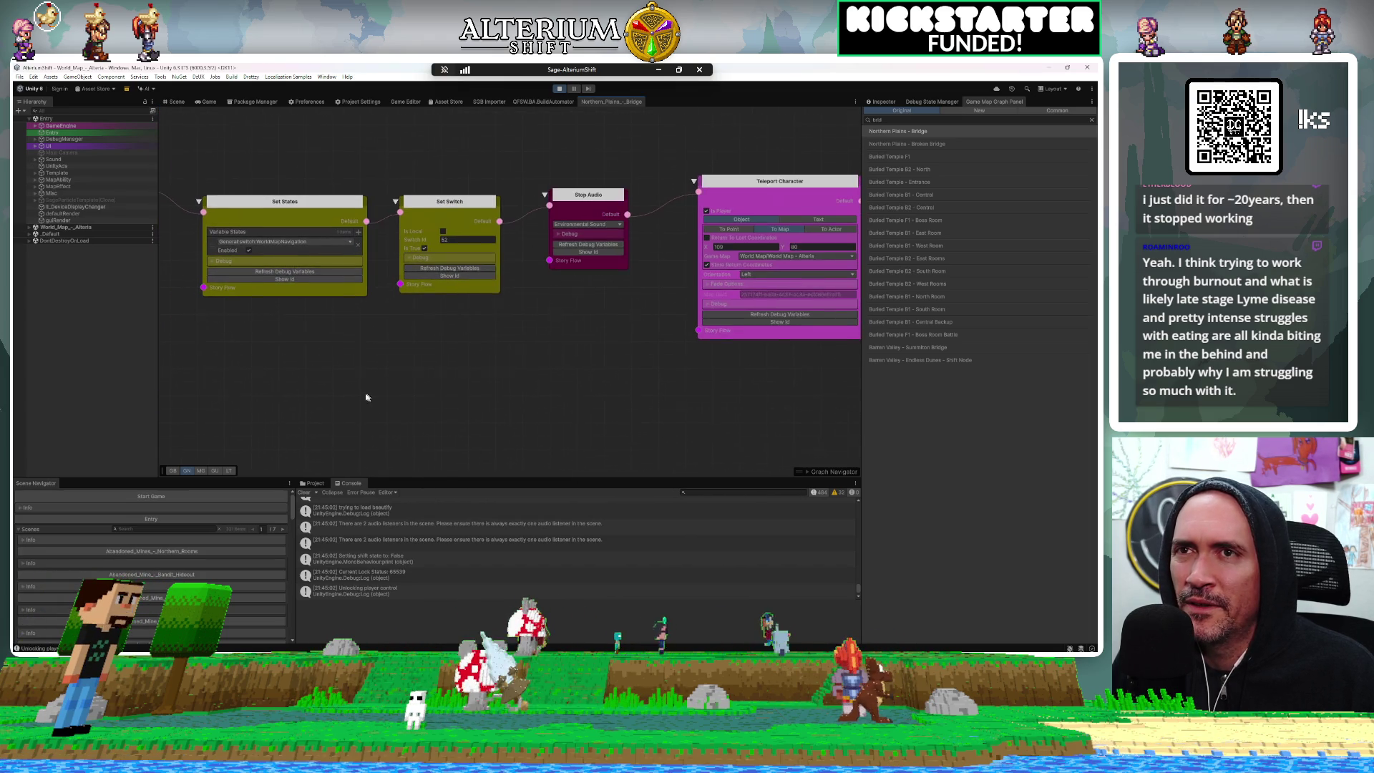
mouse_move(762, 417)
mouse_down()
mouse_move(682, 385)
mouse_move(374, 389)
mouse_move(581, 346)
mouse_up()
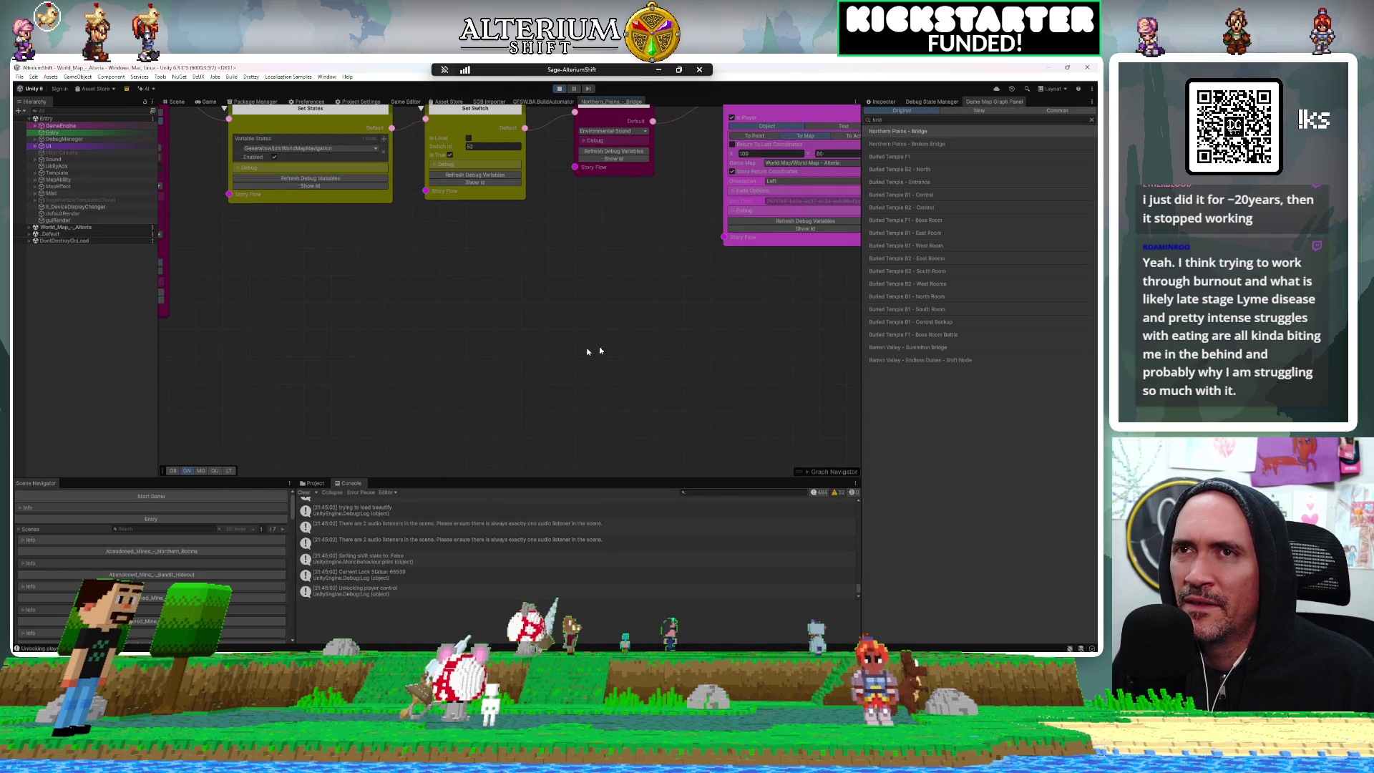
key(ctrl+s)
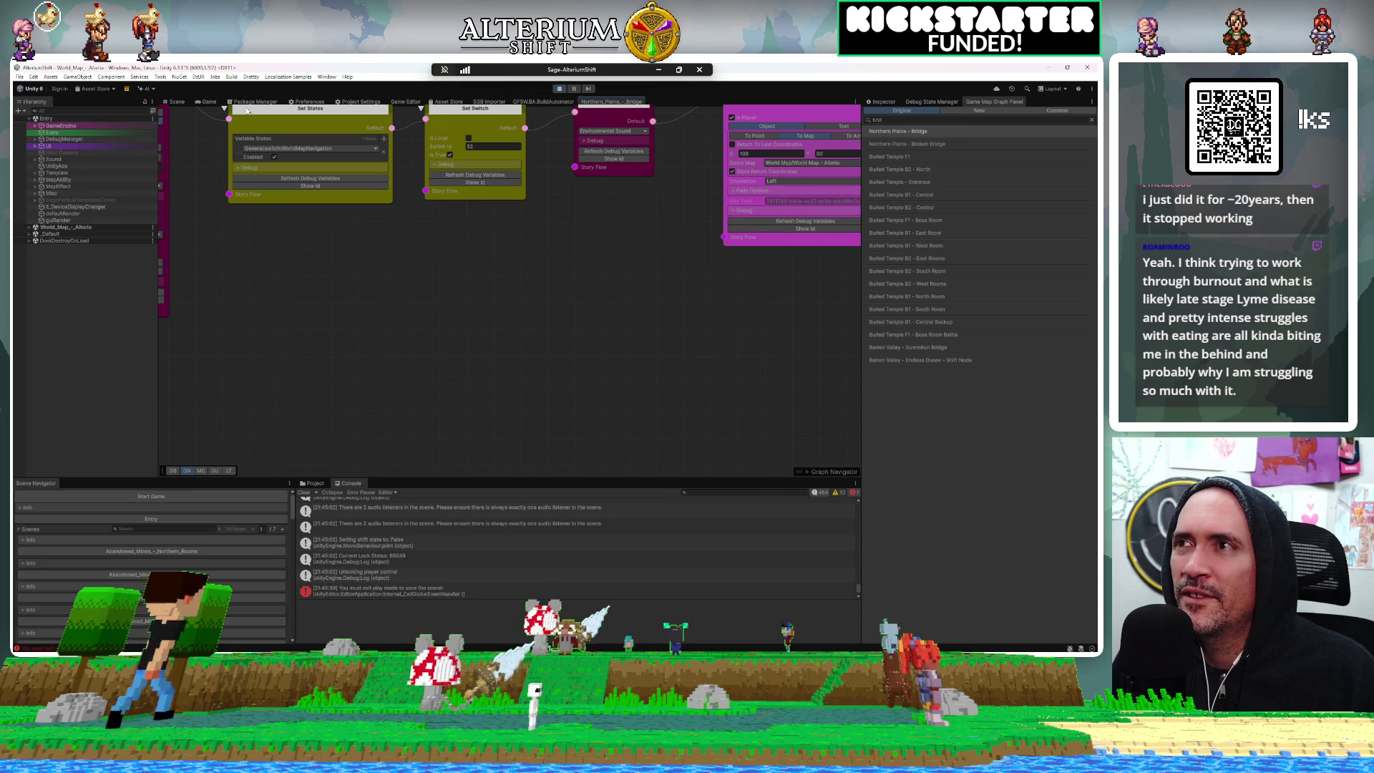
Walk the character onto the bridge in the running Game view, then return to the bridge story graph
click(206, 102)
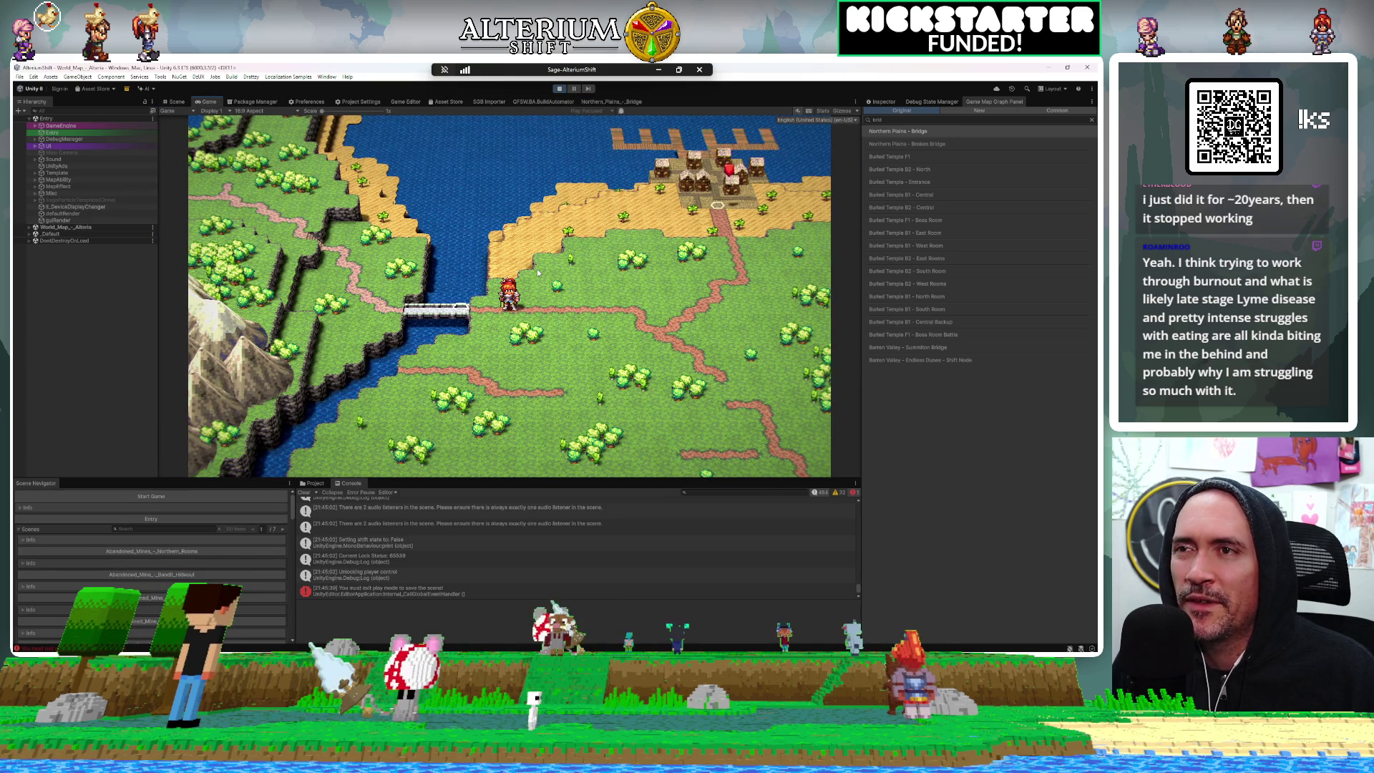
key(Left)
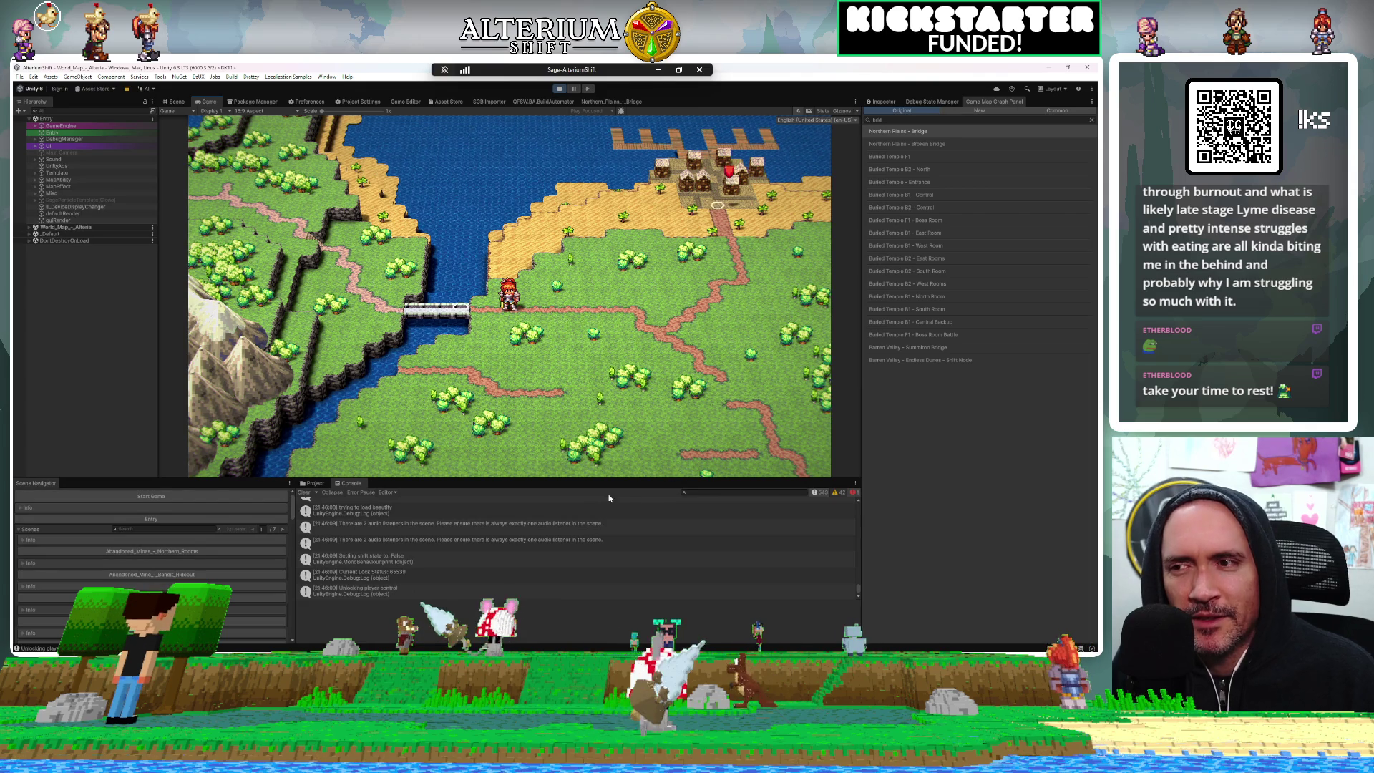
mouse_move(382, 760)
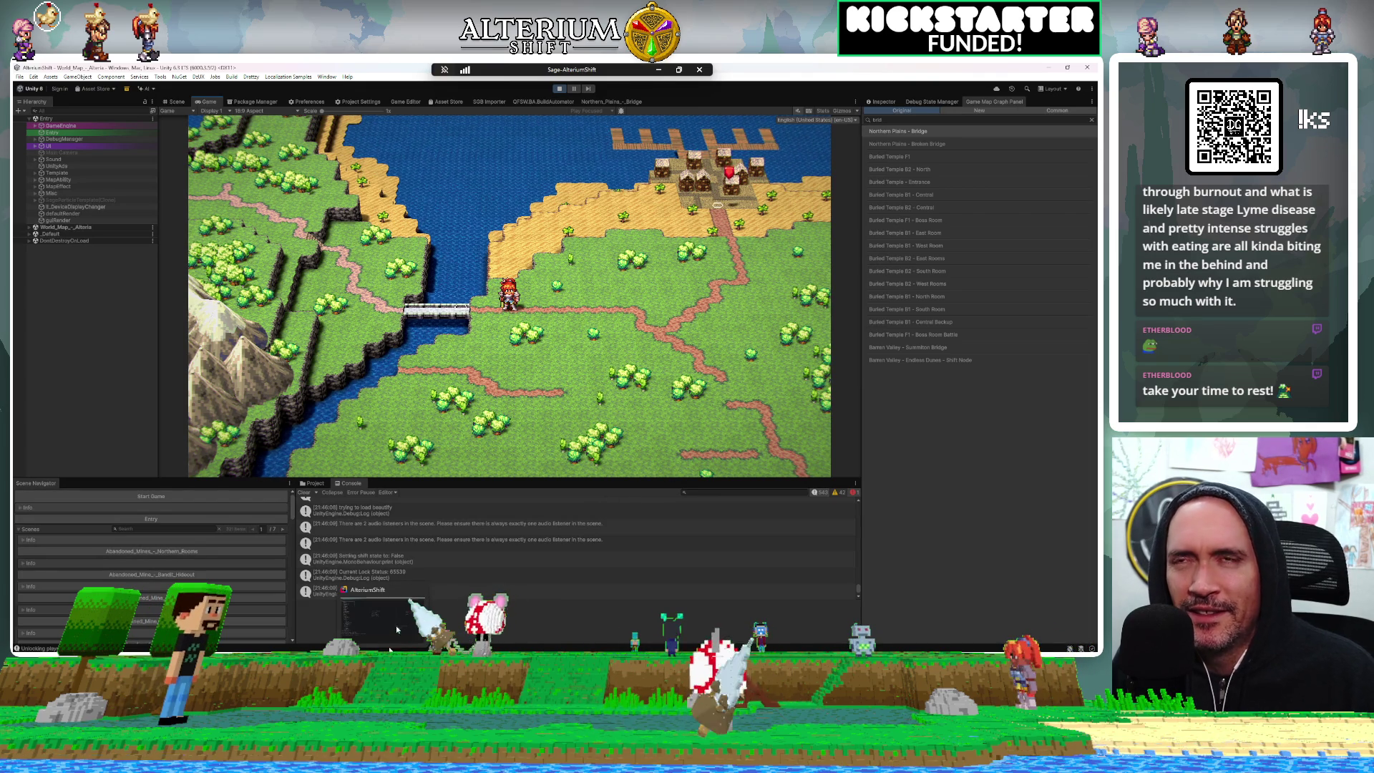
click(632, 102)
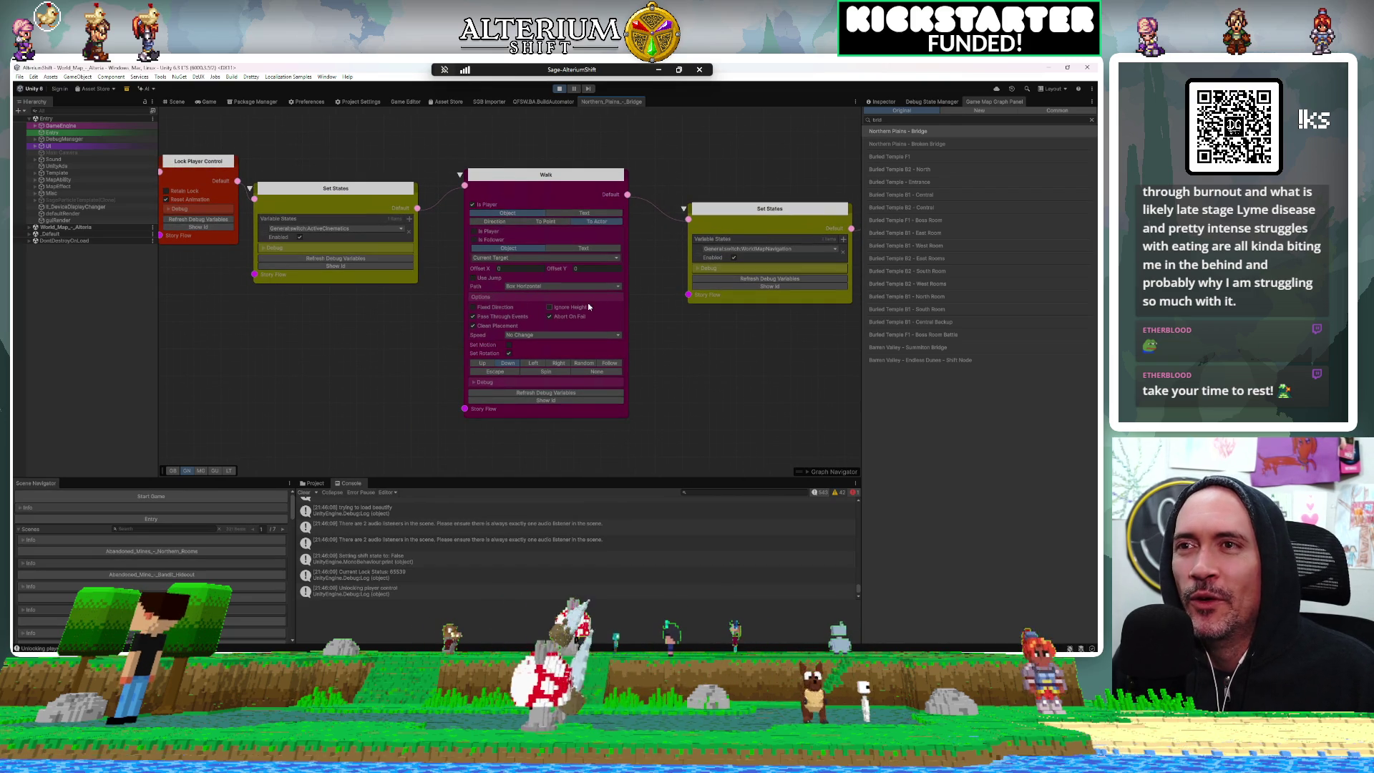
Pan to the Walk node and switch its path from Box Horizontal to Linear
mouse_move(362, 363)
mouse_down()
mouse_move(562, 378)
mouse_move(583, 393)
mouse_move(558, 451)
mouse_move(661, 441)
mouse_up()
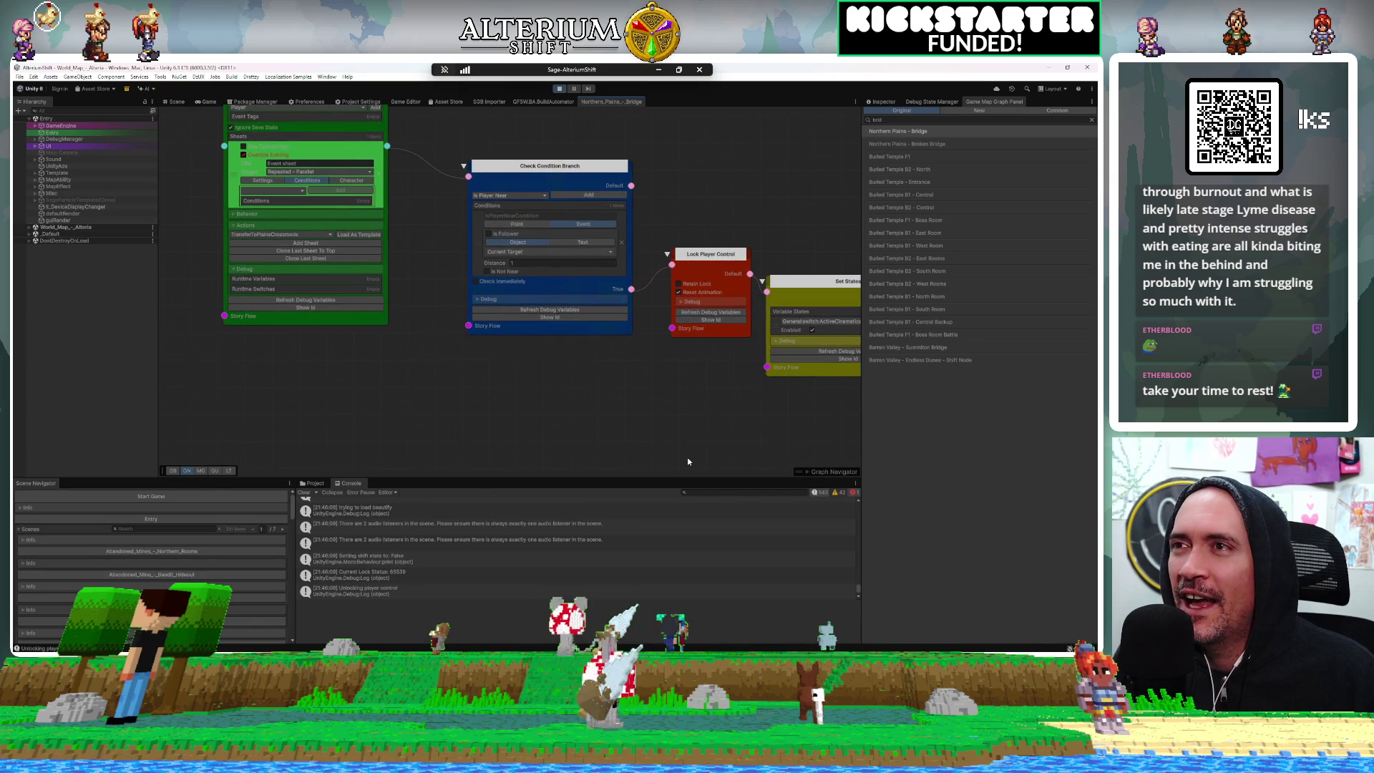
mouse_move(688, 461)
mouse_down()
mouse_move(538, 431)
mouse_move(520, 405)
mouse_up()
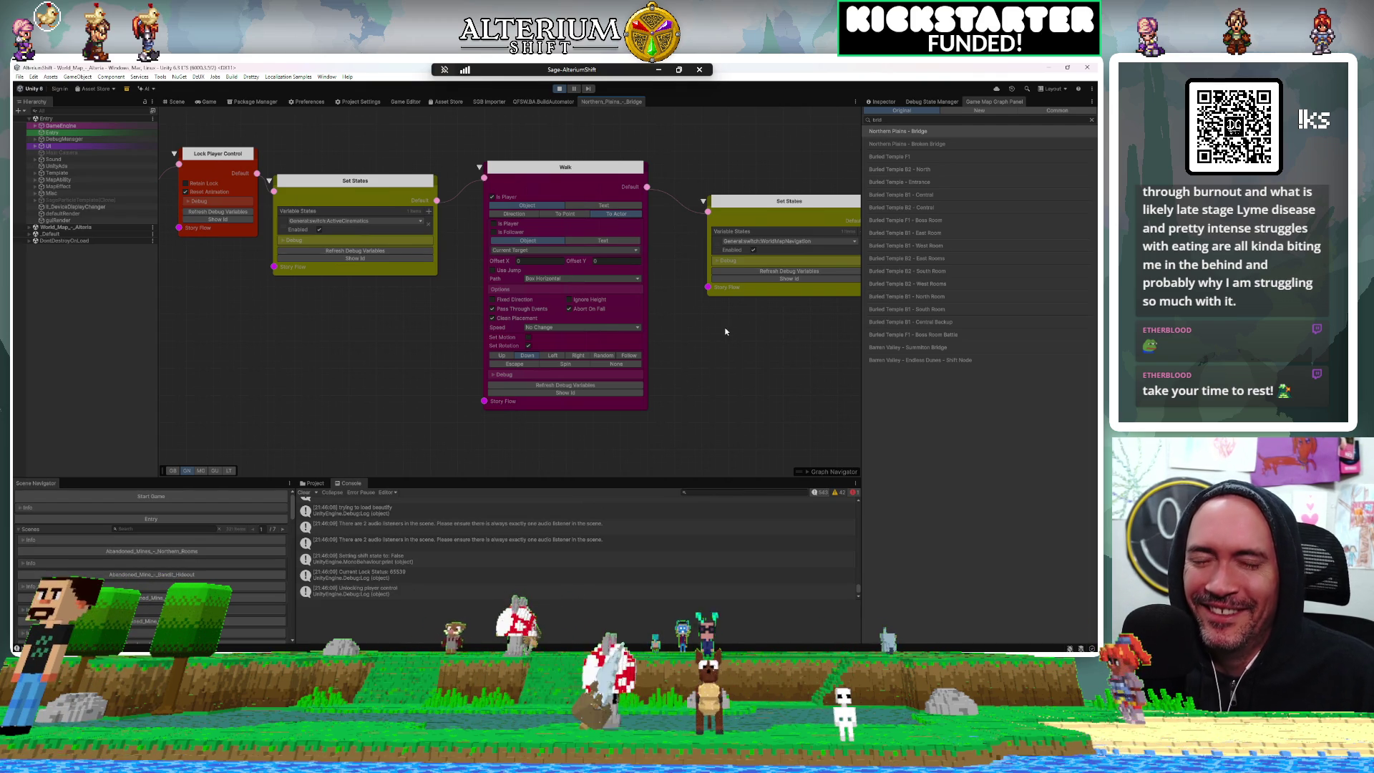
mouse_move(757, 353)
mouse_down()
mouse_move(699, 368)
mouse_move(757, 375)
mouse_up()
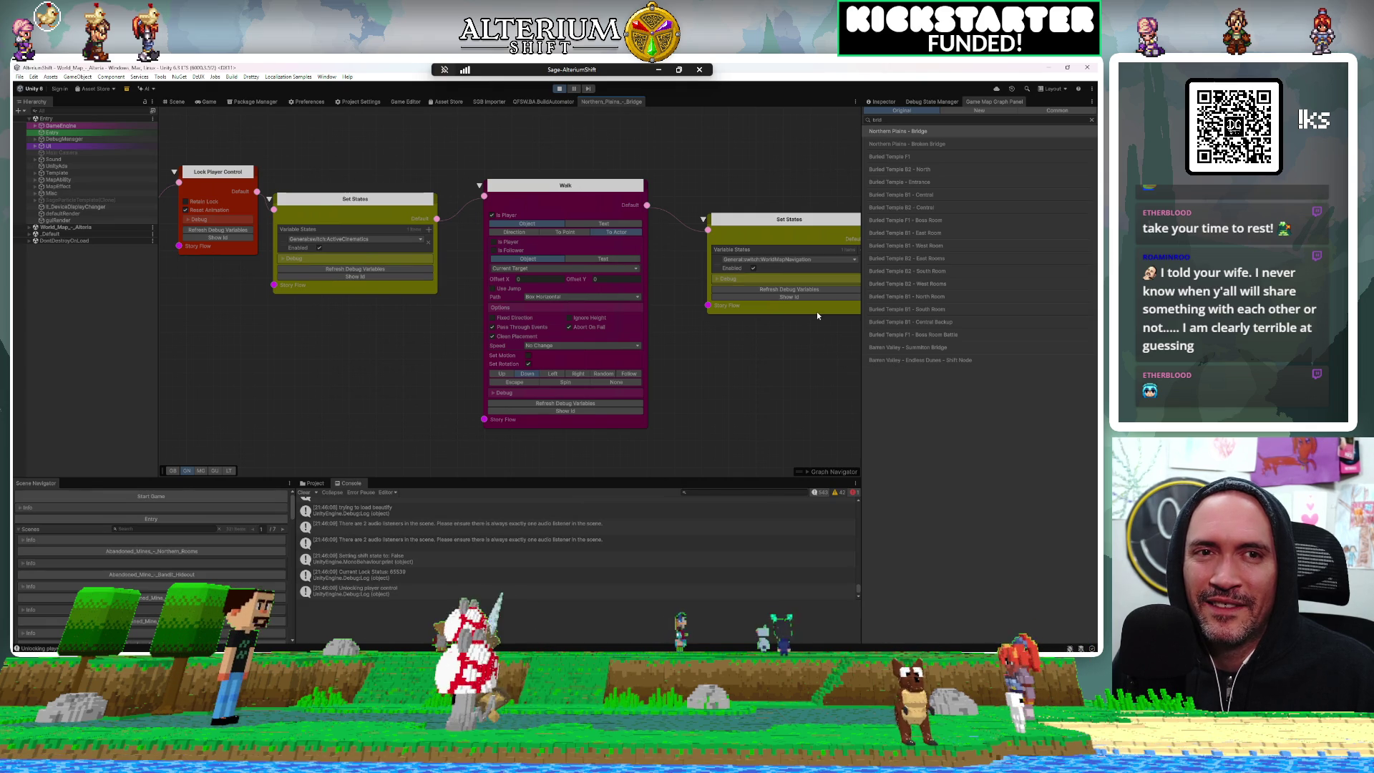
click(593, 296)
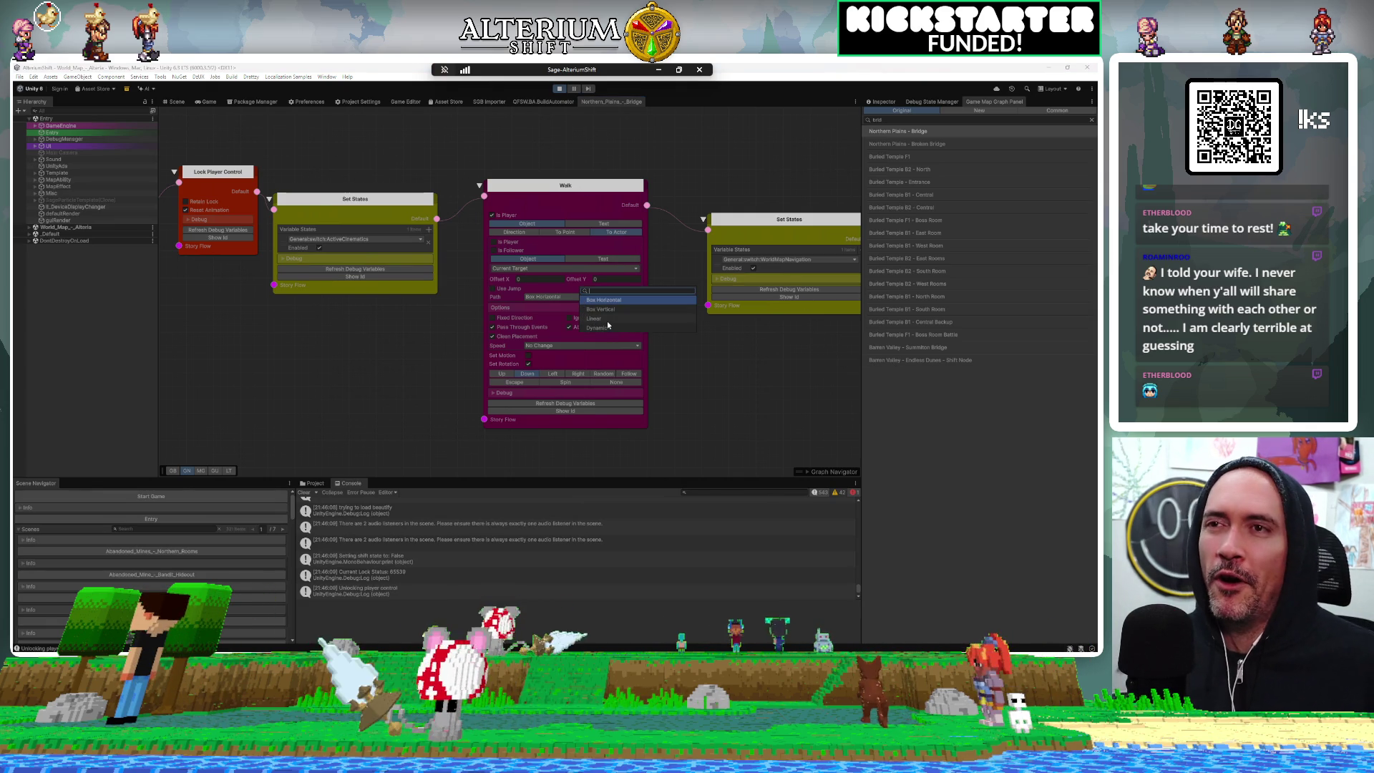
click(594, 317)
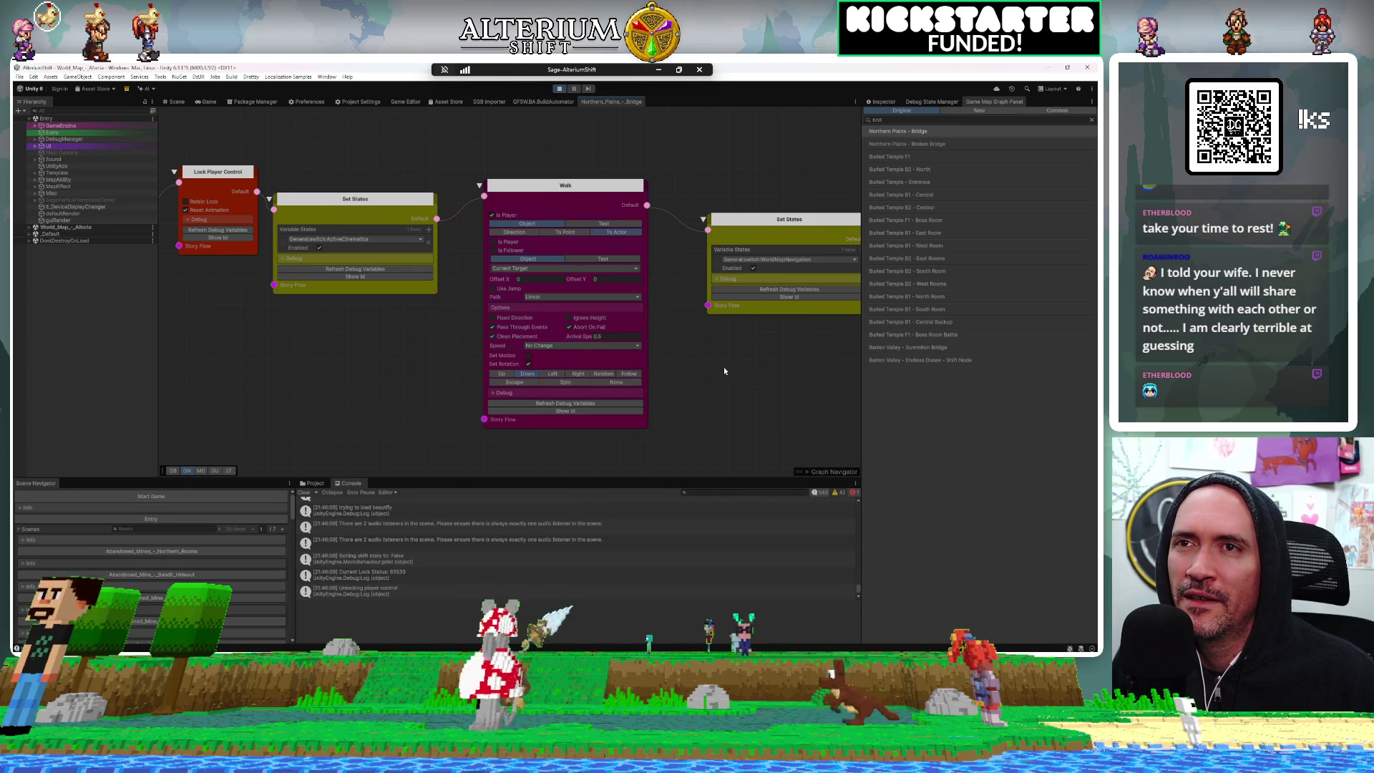
drag(760, 372, 693, 366)
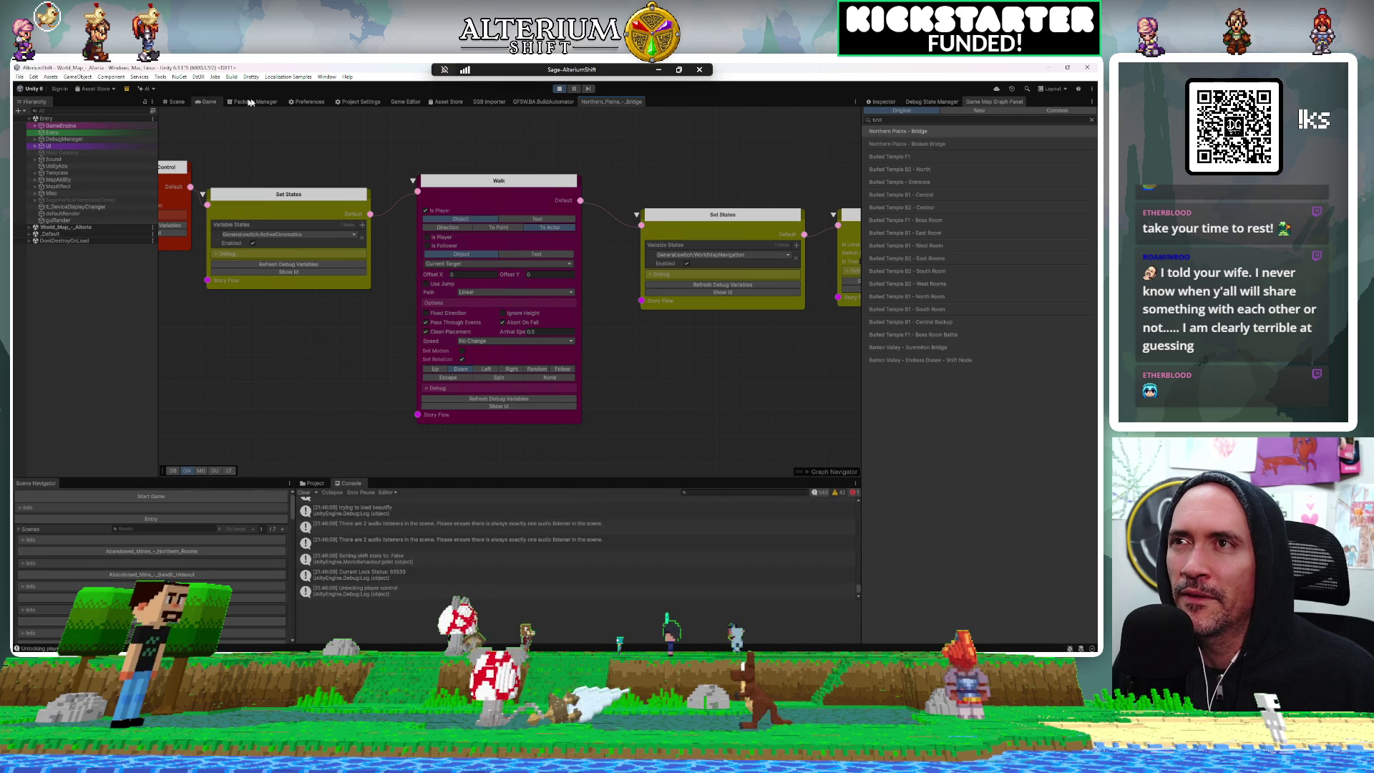
click(207, 103)
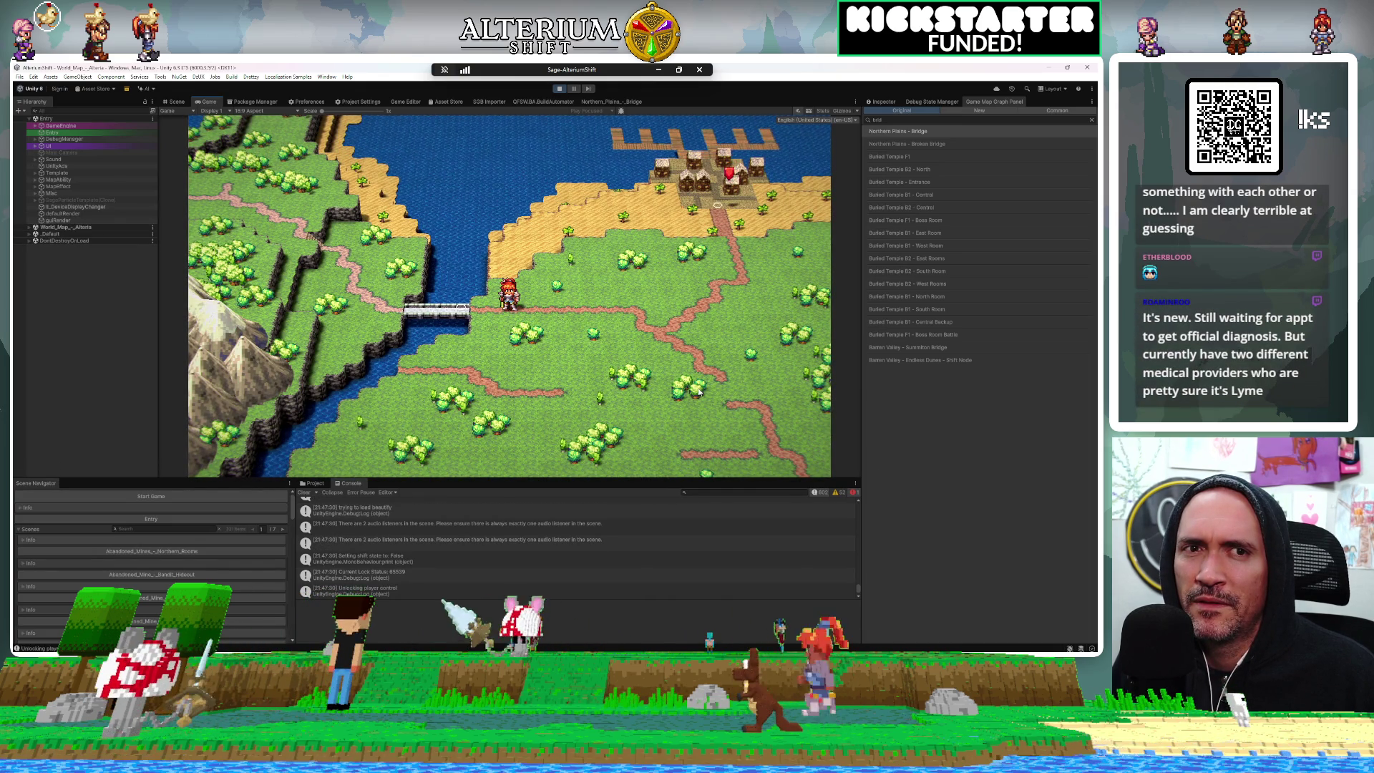
click(616, 102)
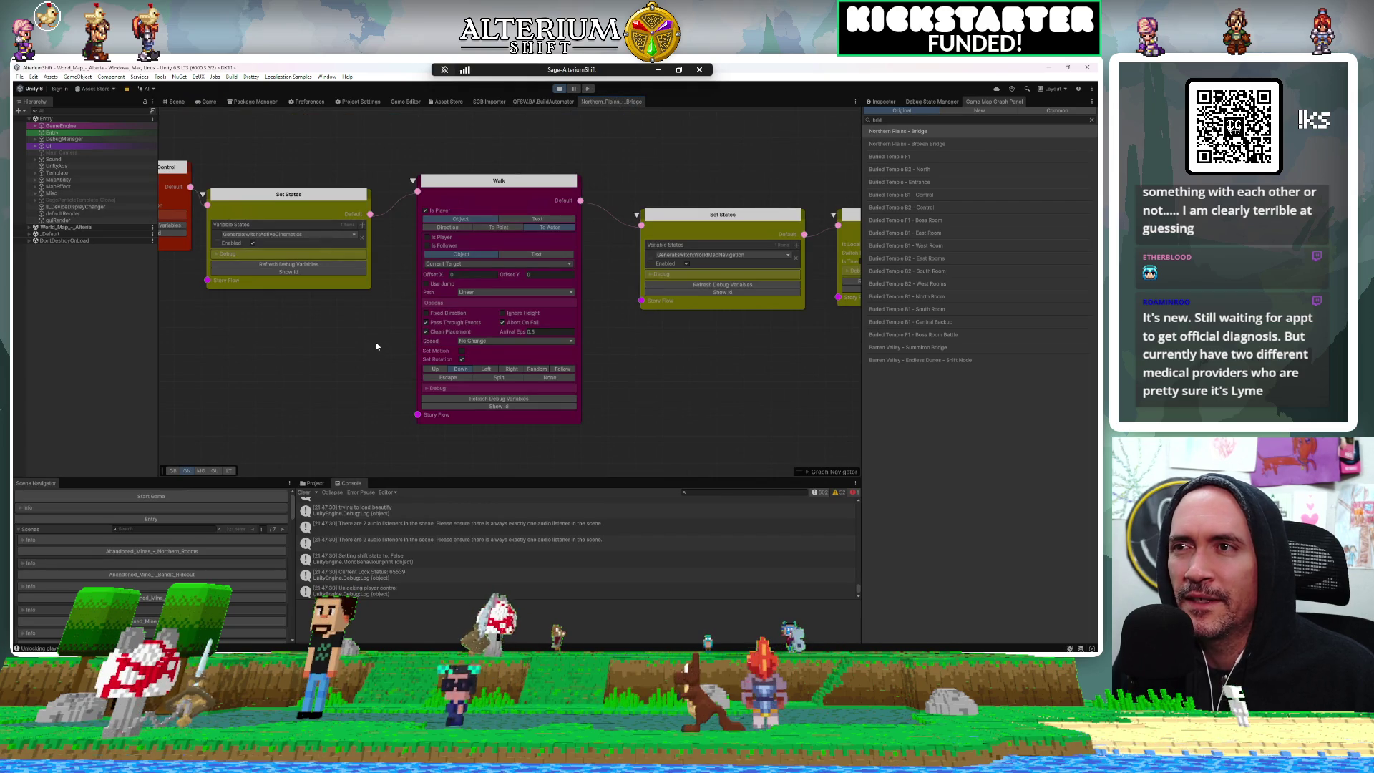
Bring the green OverworldTransfer node into view and show its sheet's WorldMapTeleport character entry
scroll(539, 365, down, 5)
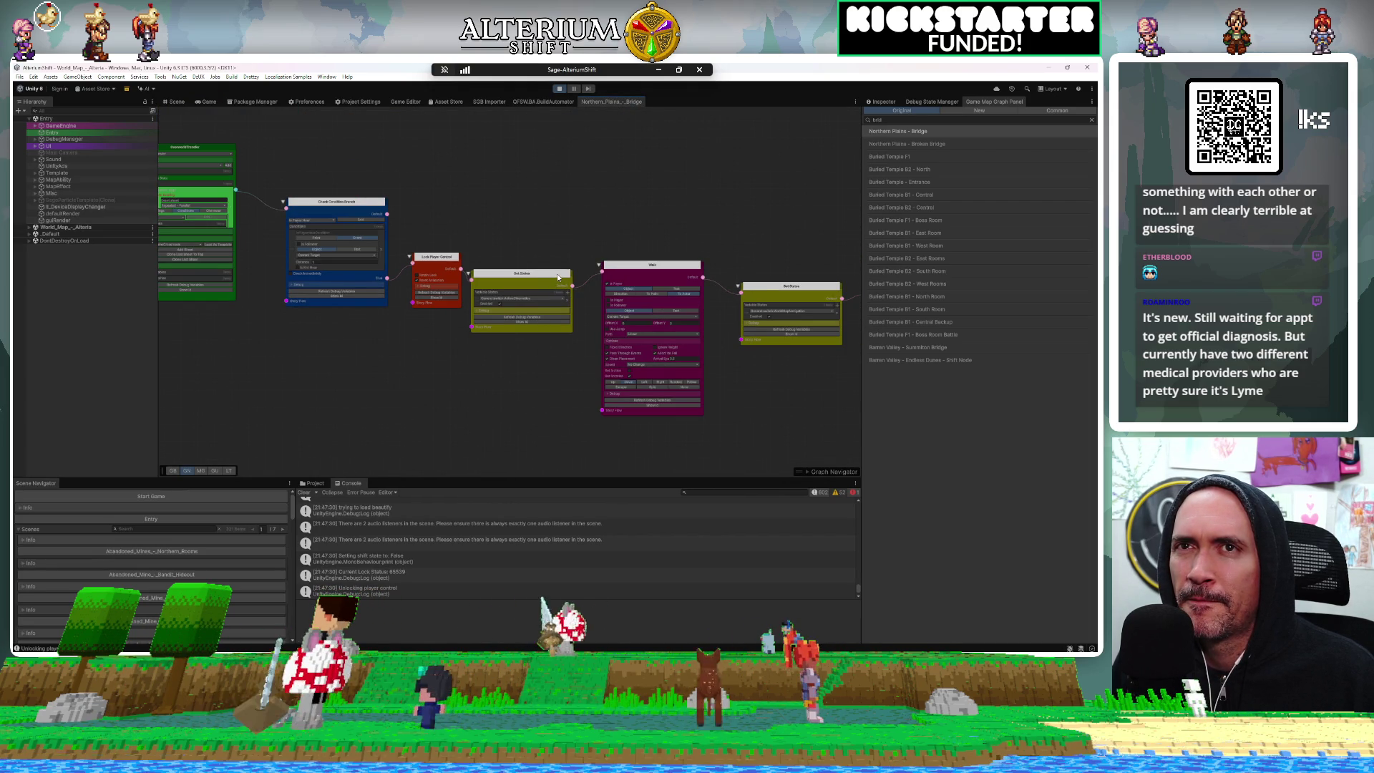
drag(465, 347, 642, 421)
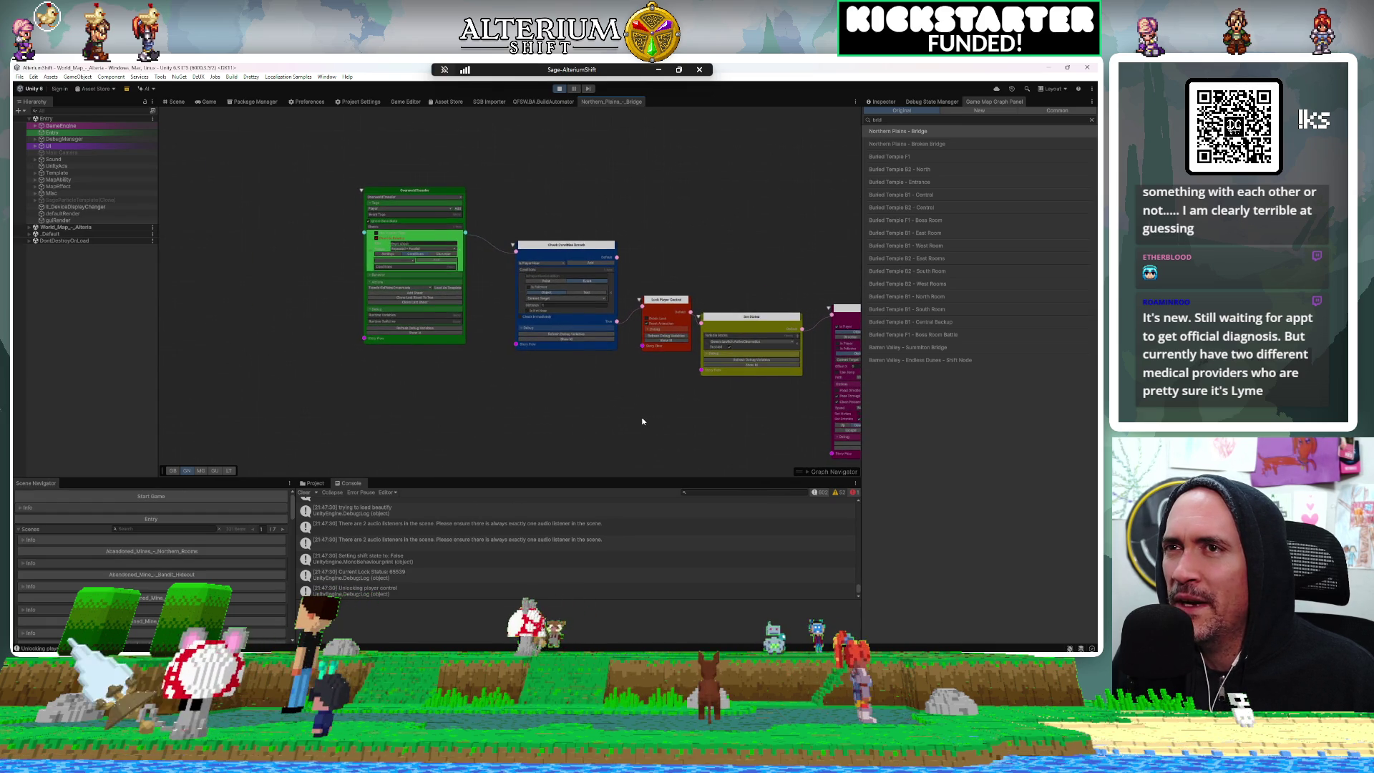
scroll(405, 281, up, 3)
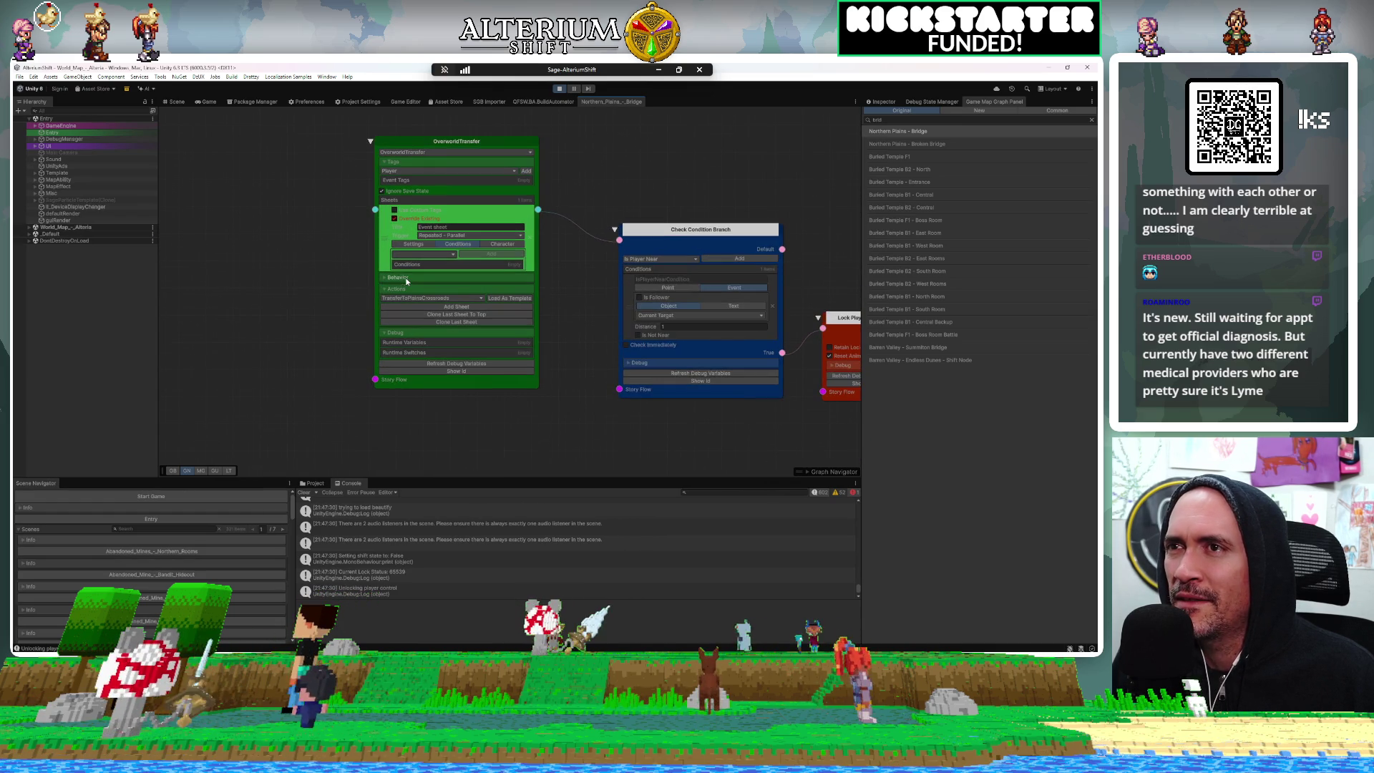
click(503, 244)
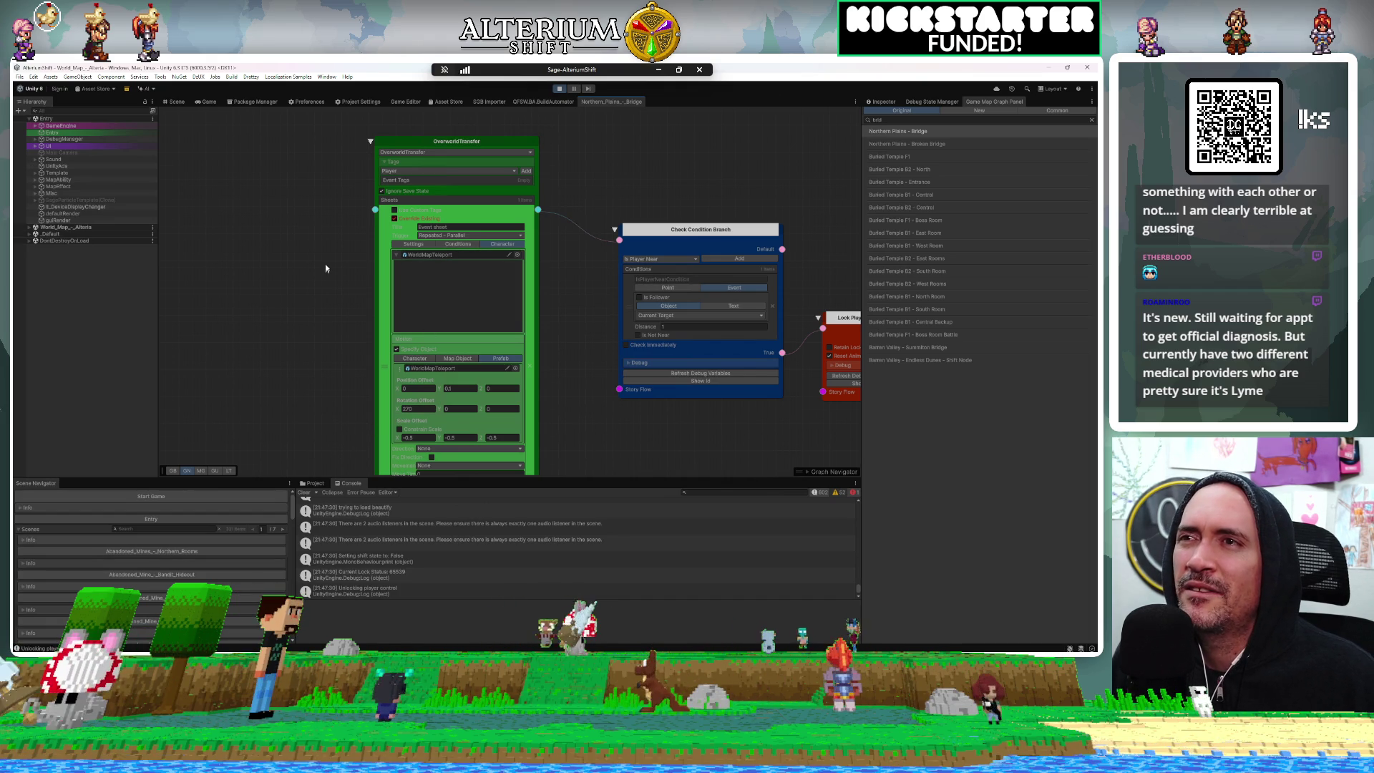
scroll(323, 269, down, 5)
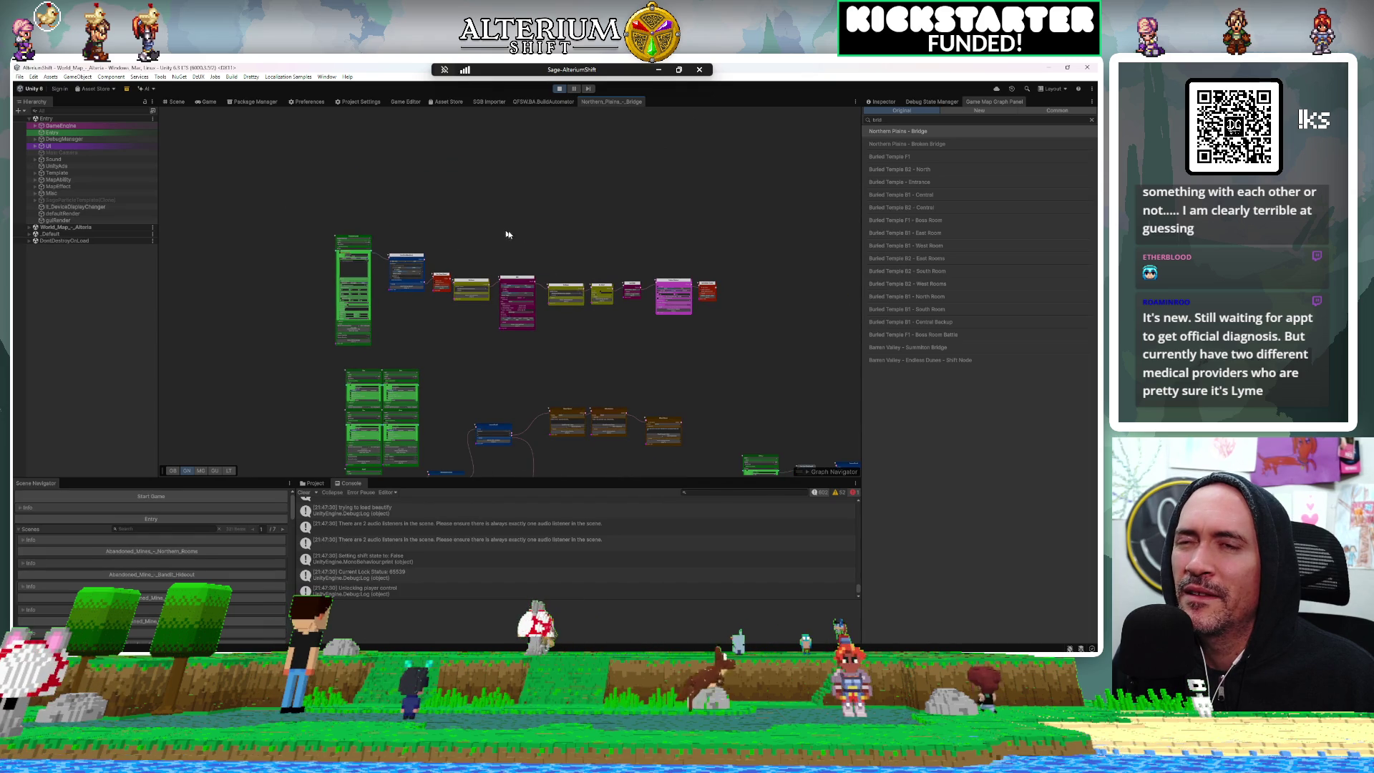
scroll(524, 298, up, 5)
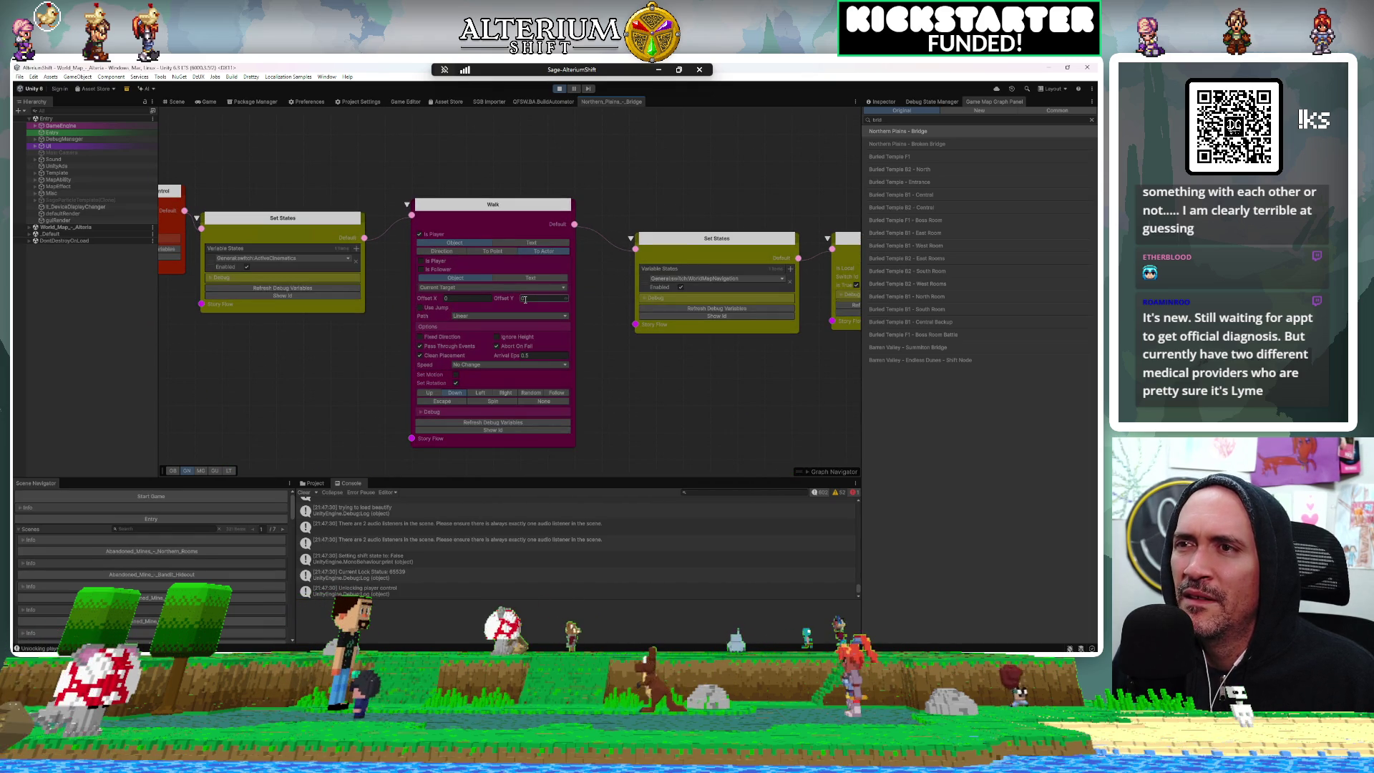
Switch the Walk node's path from Linear to Box Vertical
click(487, 315)
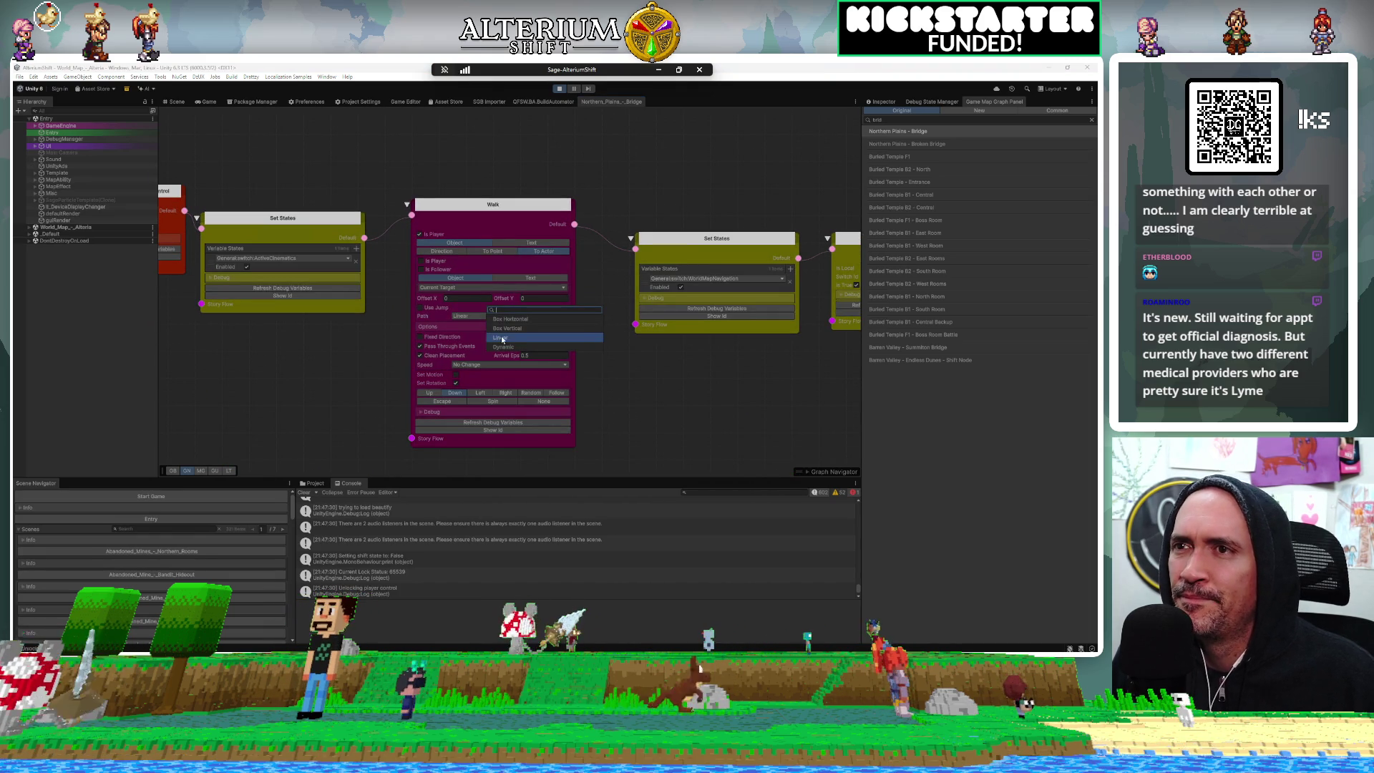
click(529, 332)
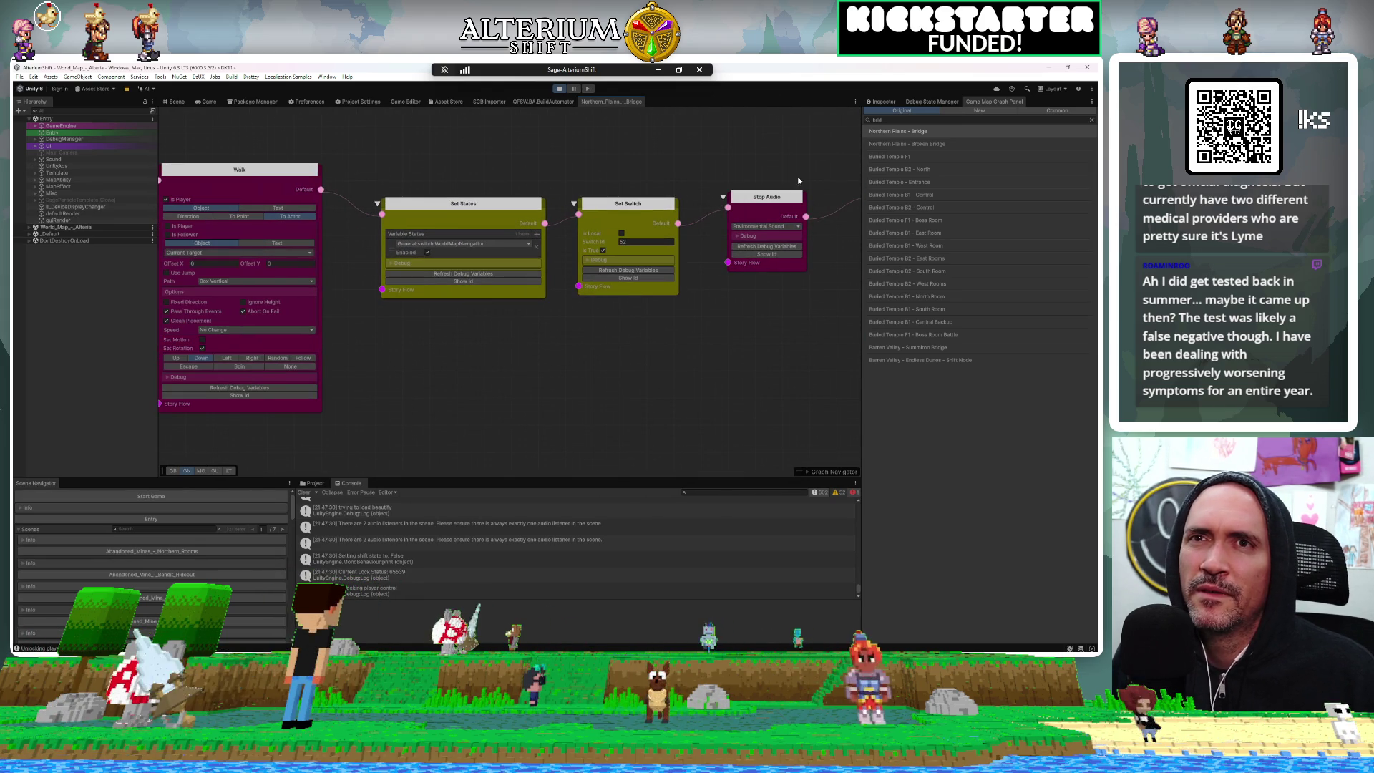
Open the Broken Bridge graph, show OverworldTransfer's Character settings, then view the Lock Player Control, Set States and Walk nodes
click(920, 144)
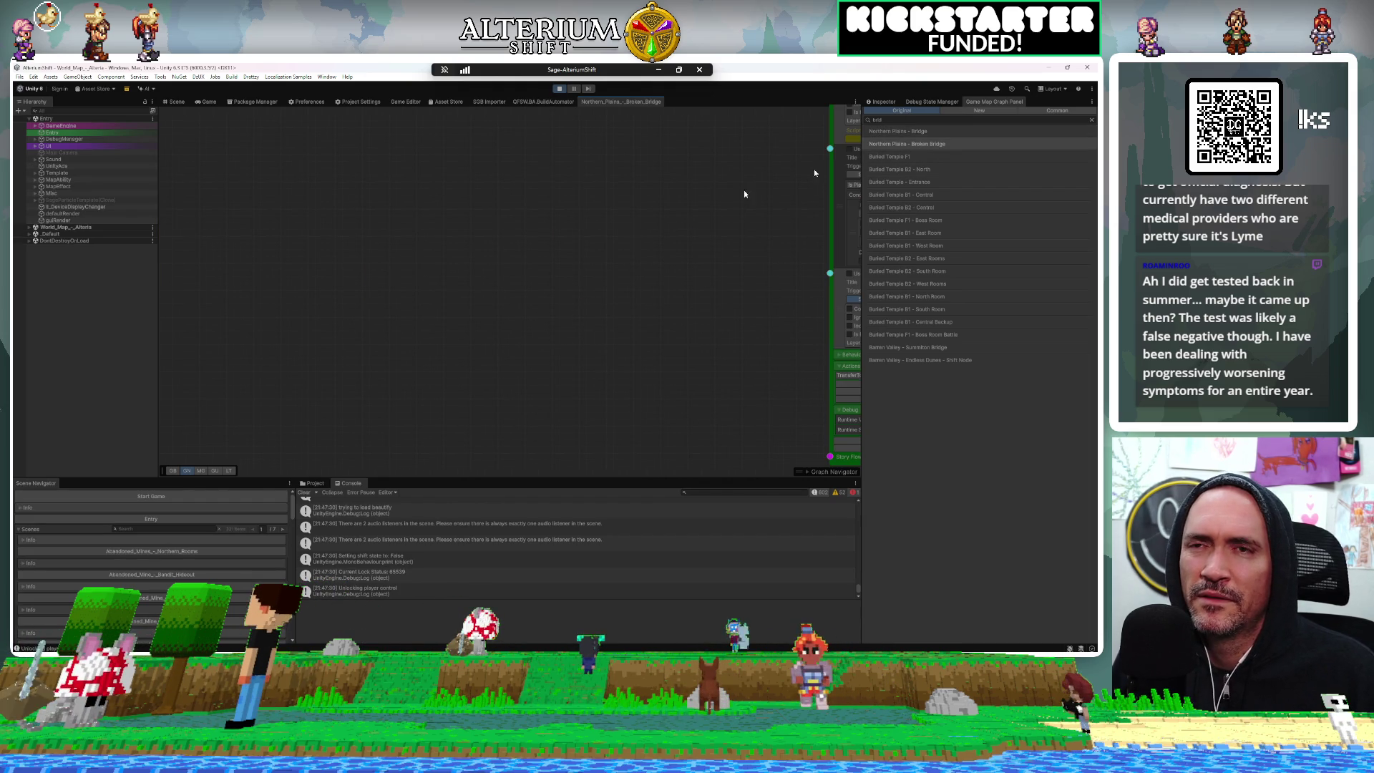
scroll(632, 229, down, 10)
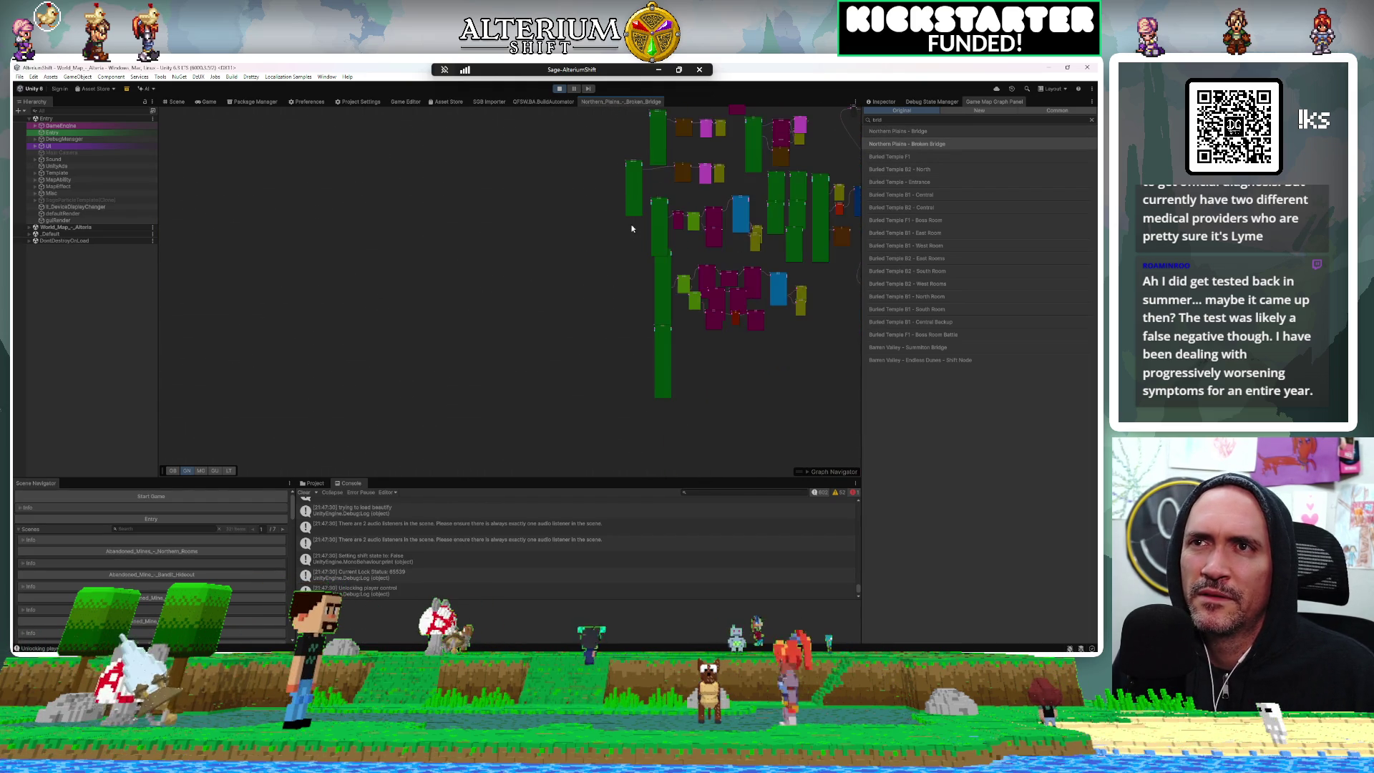
scroll(572, 232, up, 10)
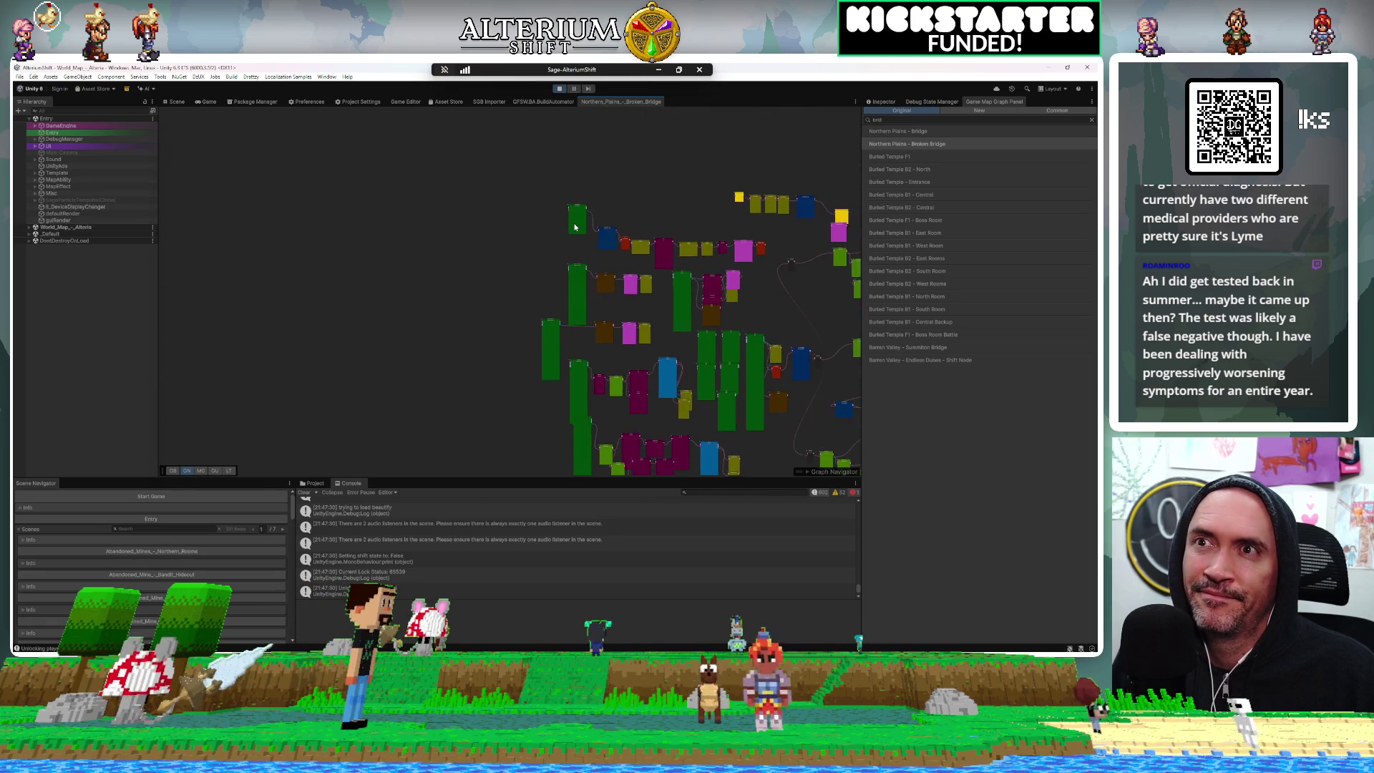
scroll(574, 226, up, 5)
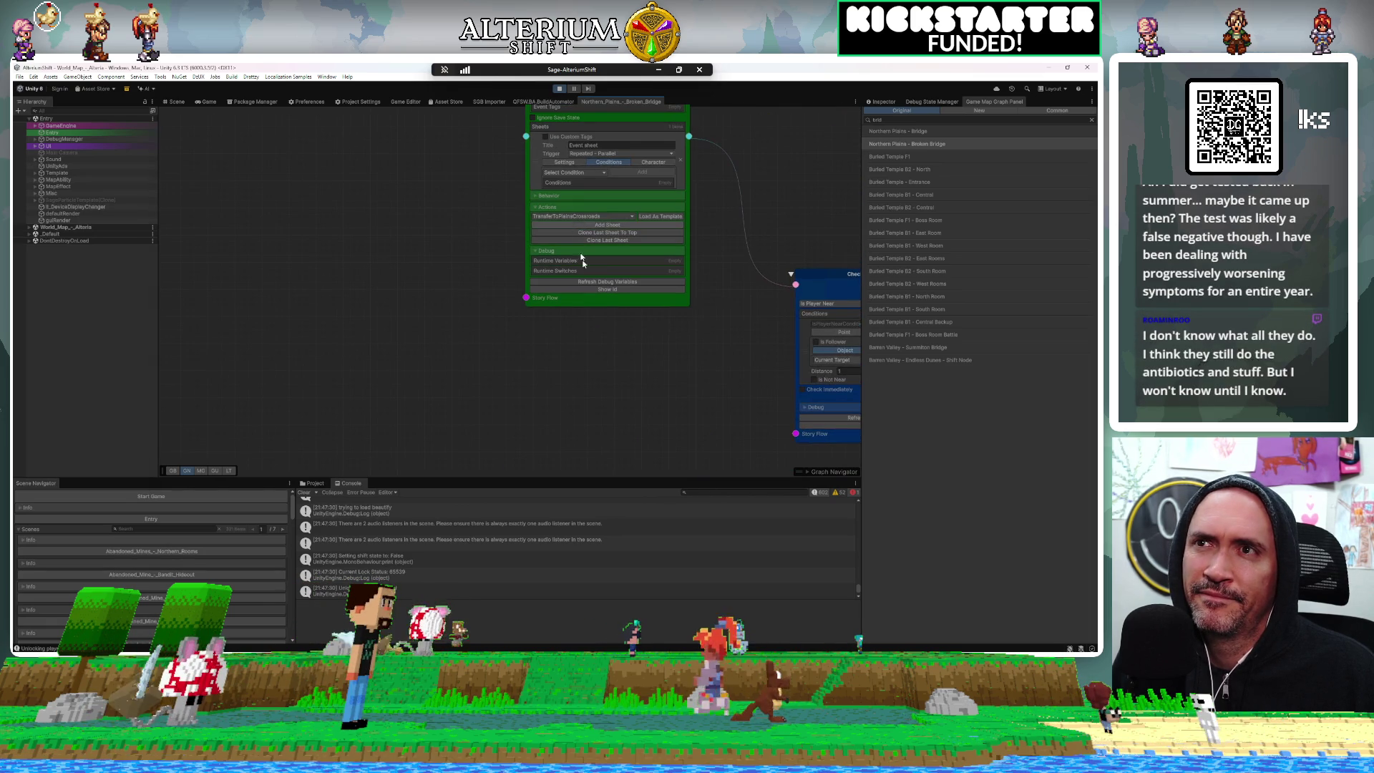
drag(681, 390, 499, 392)
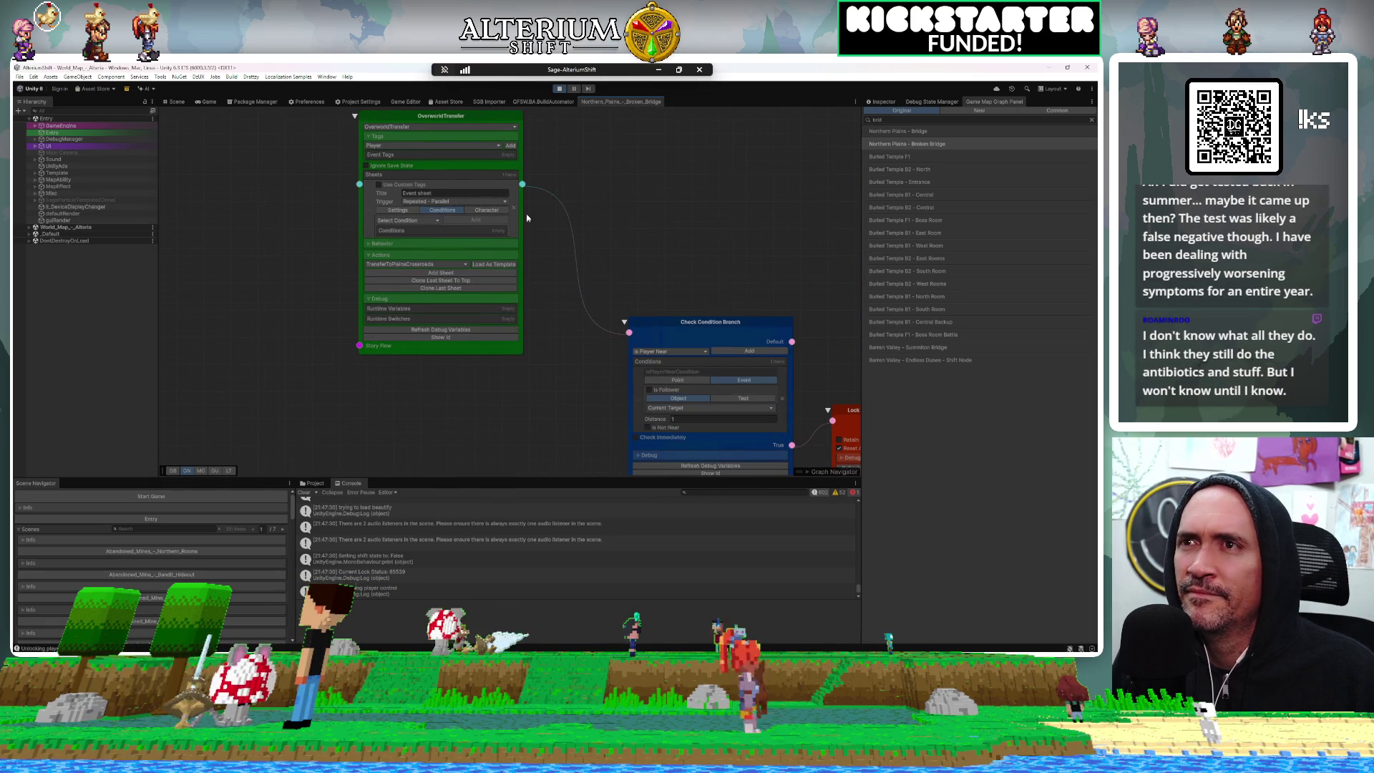
click(481, 210)
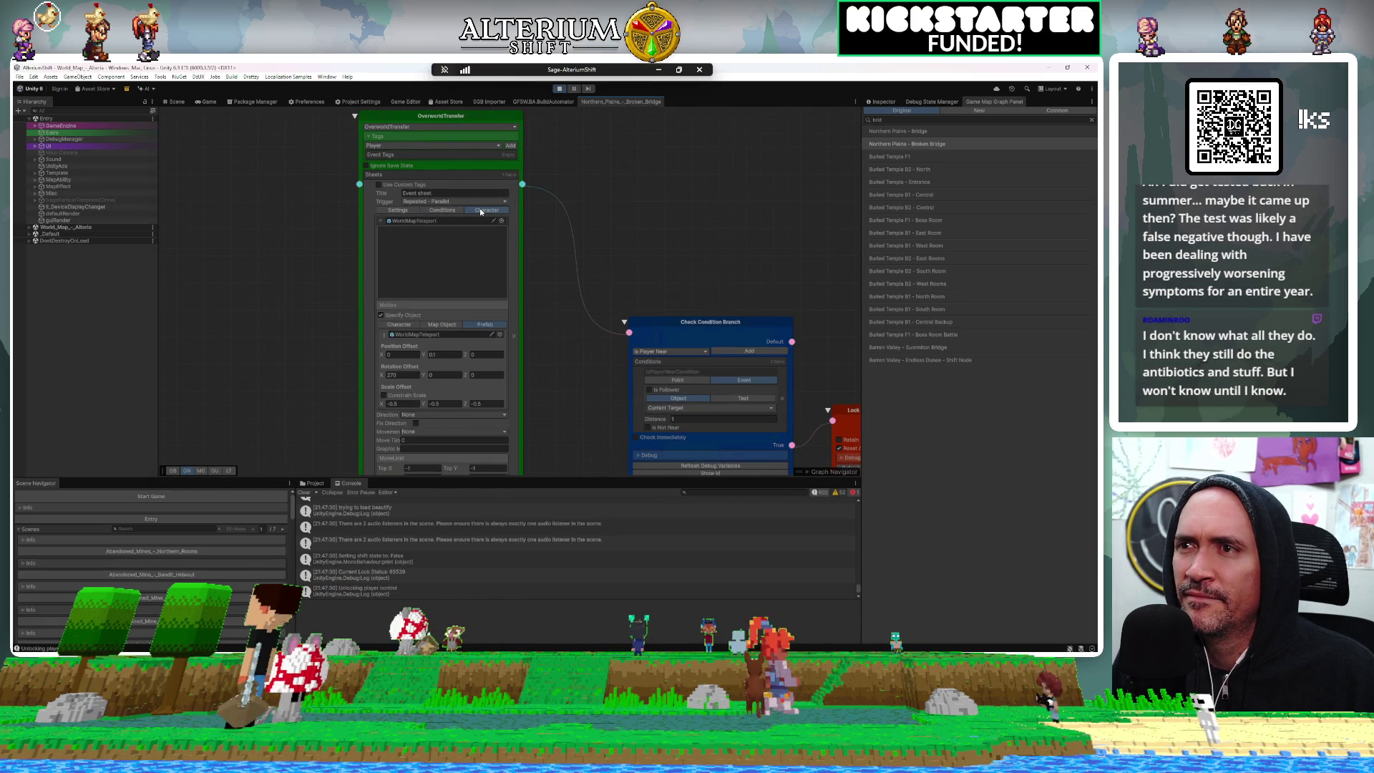
mouse_move(609, 395)
mouse_down()
mouse_move(388, 262)
mouse_move(512, 393)
mouse_move(410, 401)
mouse_up()
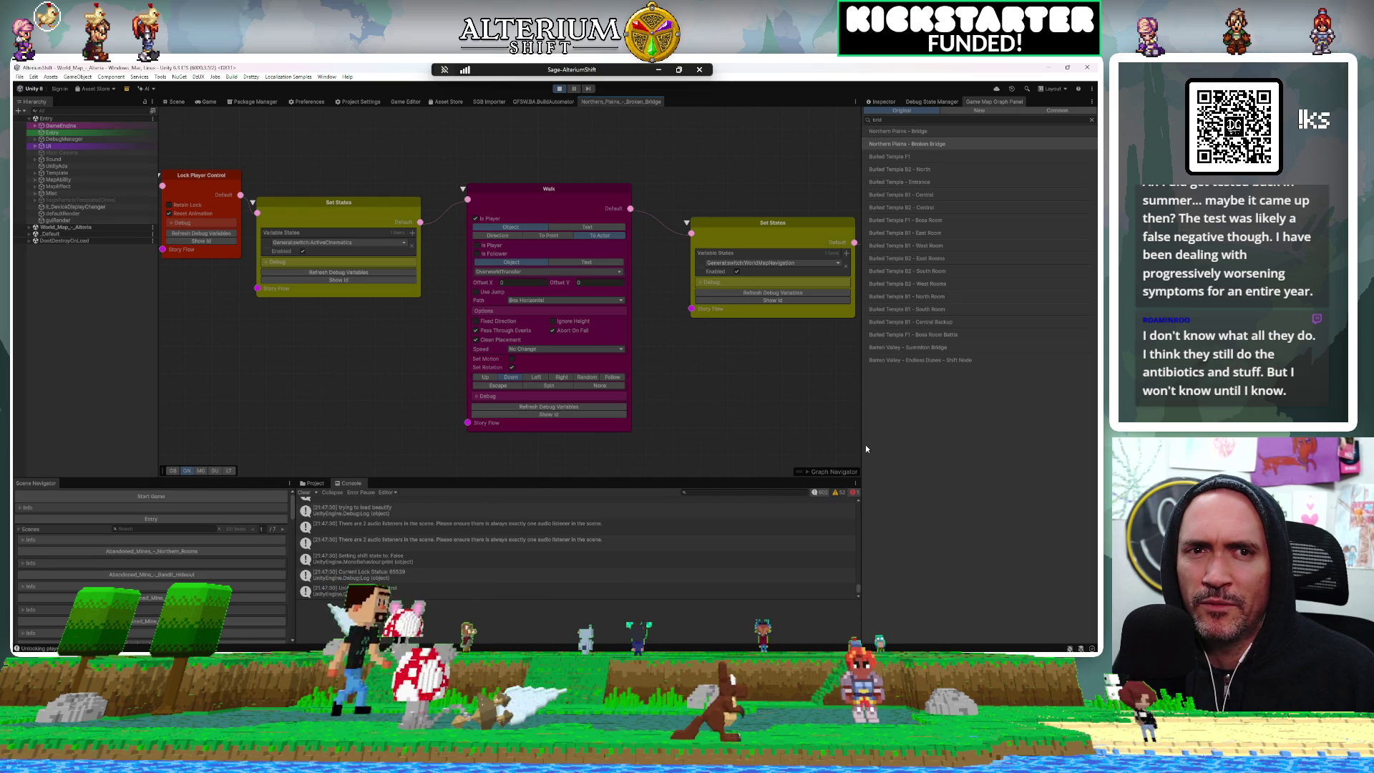
mouse_move(803, 405)
mouse_down()
mouse_move(687, 368)
mouse_move(617, 373)
mouse_up()
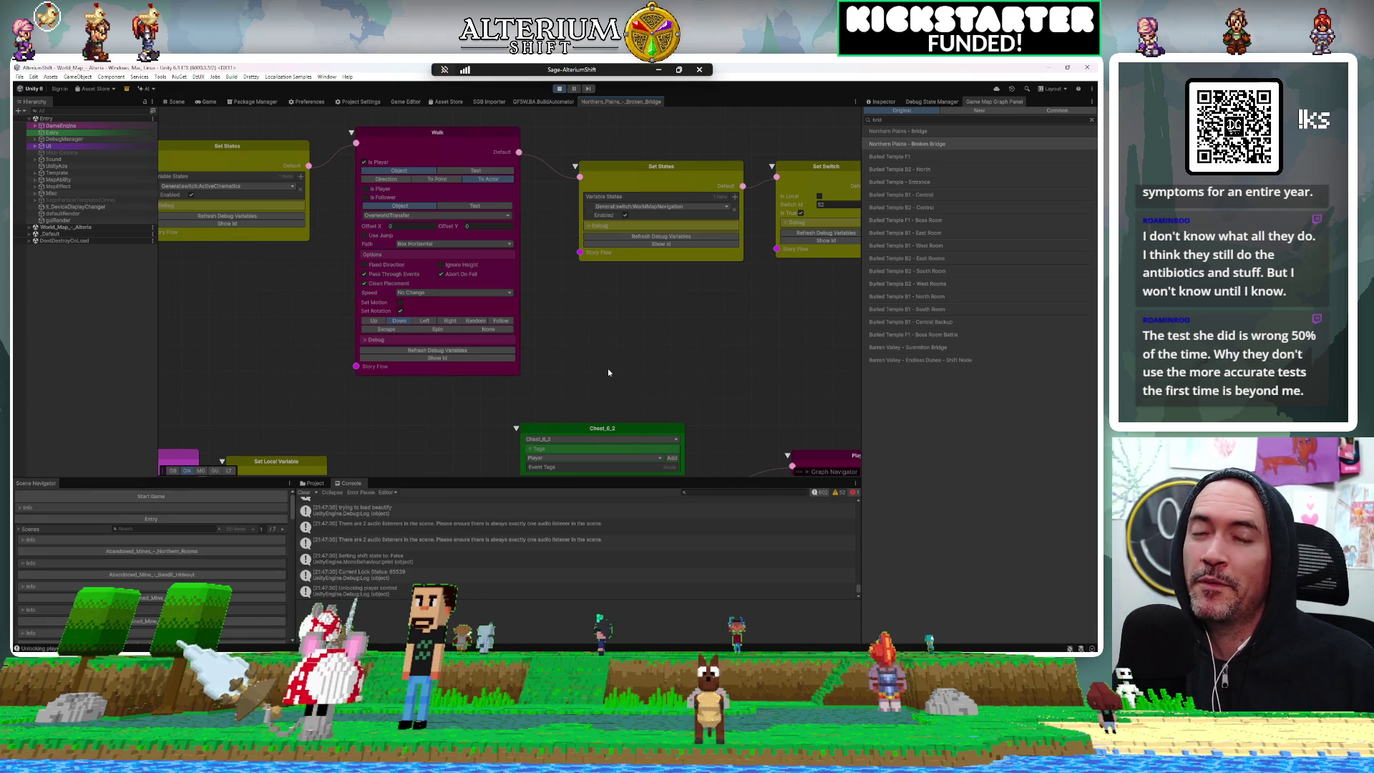
drag(612, 357, 381, 365)
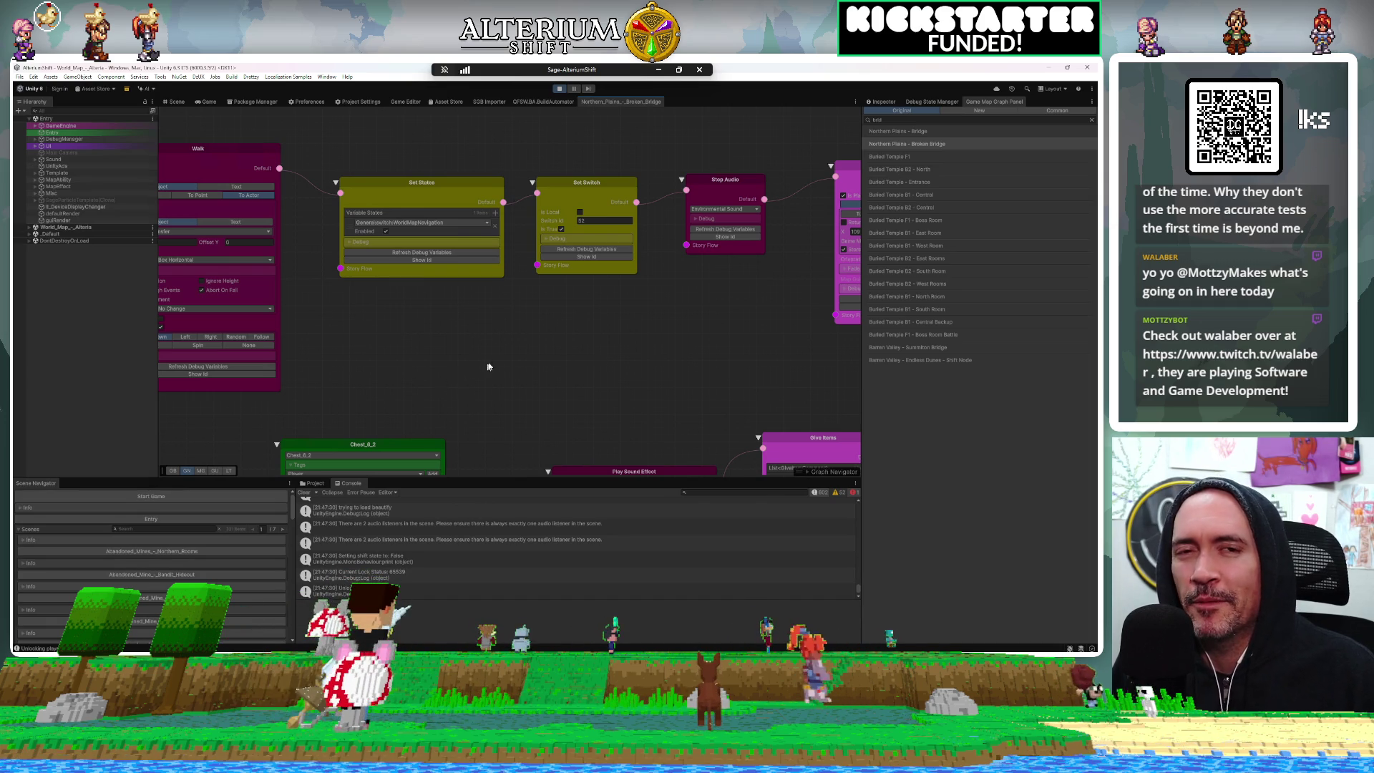
drag(469, 365, 607, 364)
key(ctrl+s)
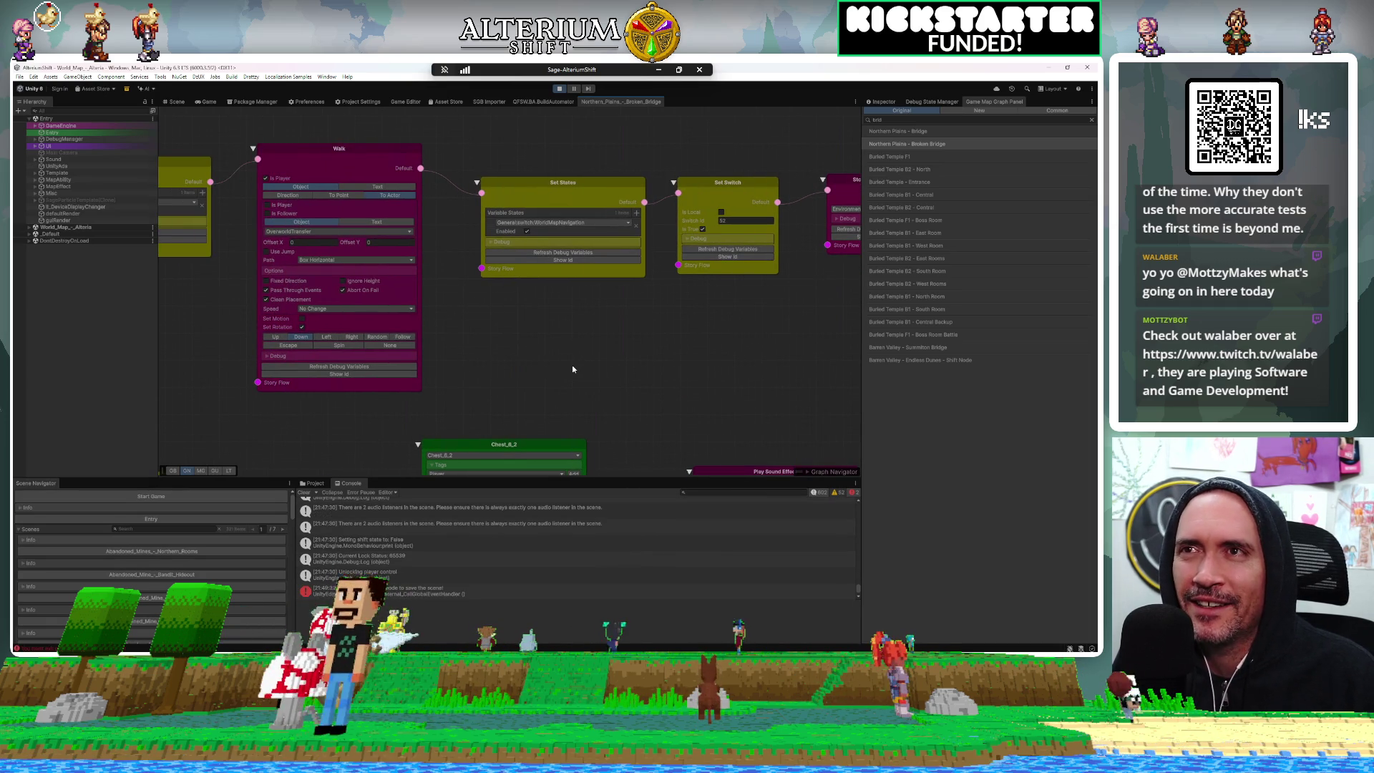
In the running game, walk the party left across the bridge, north, then west through the village
key(ctrl+2)
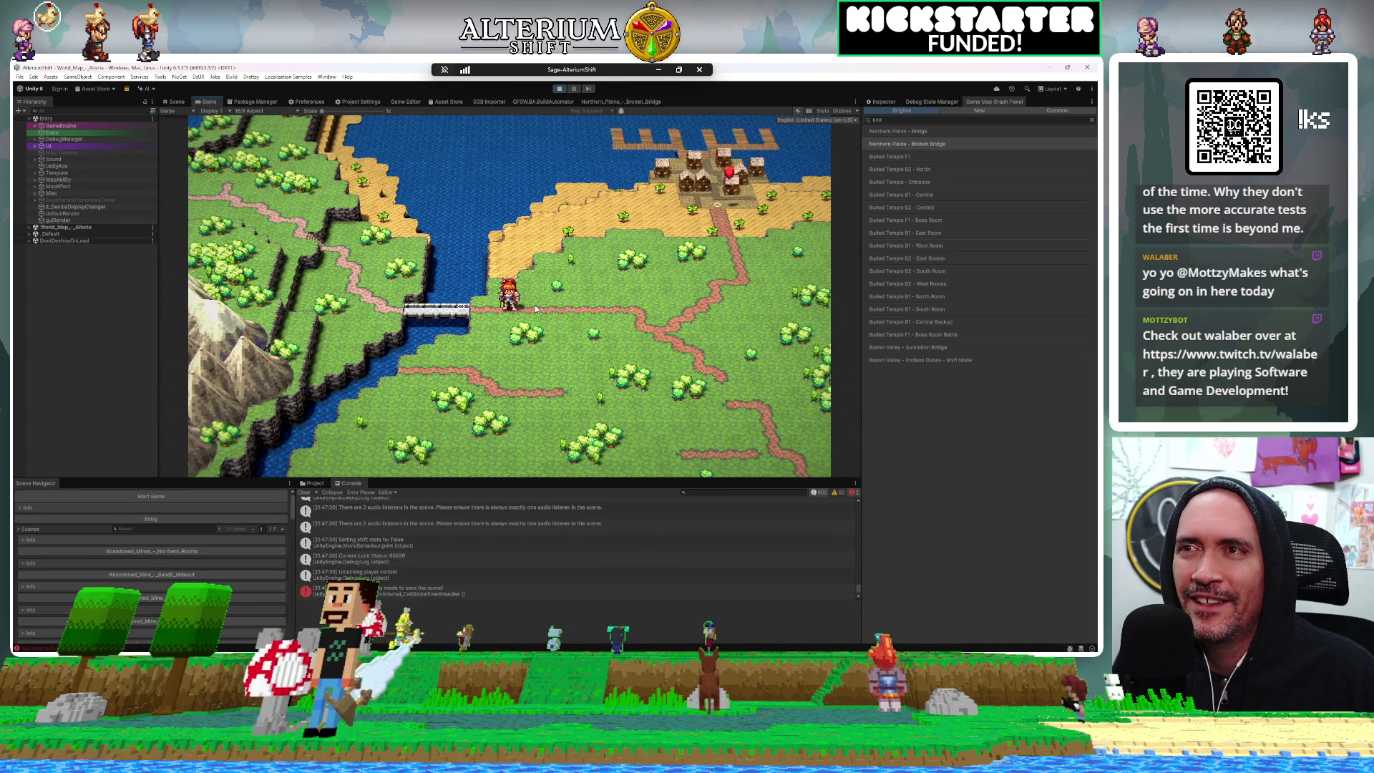
key(Left)
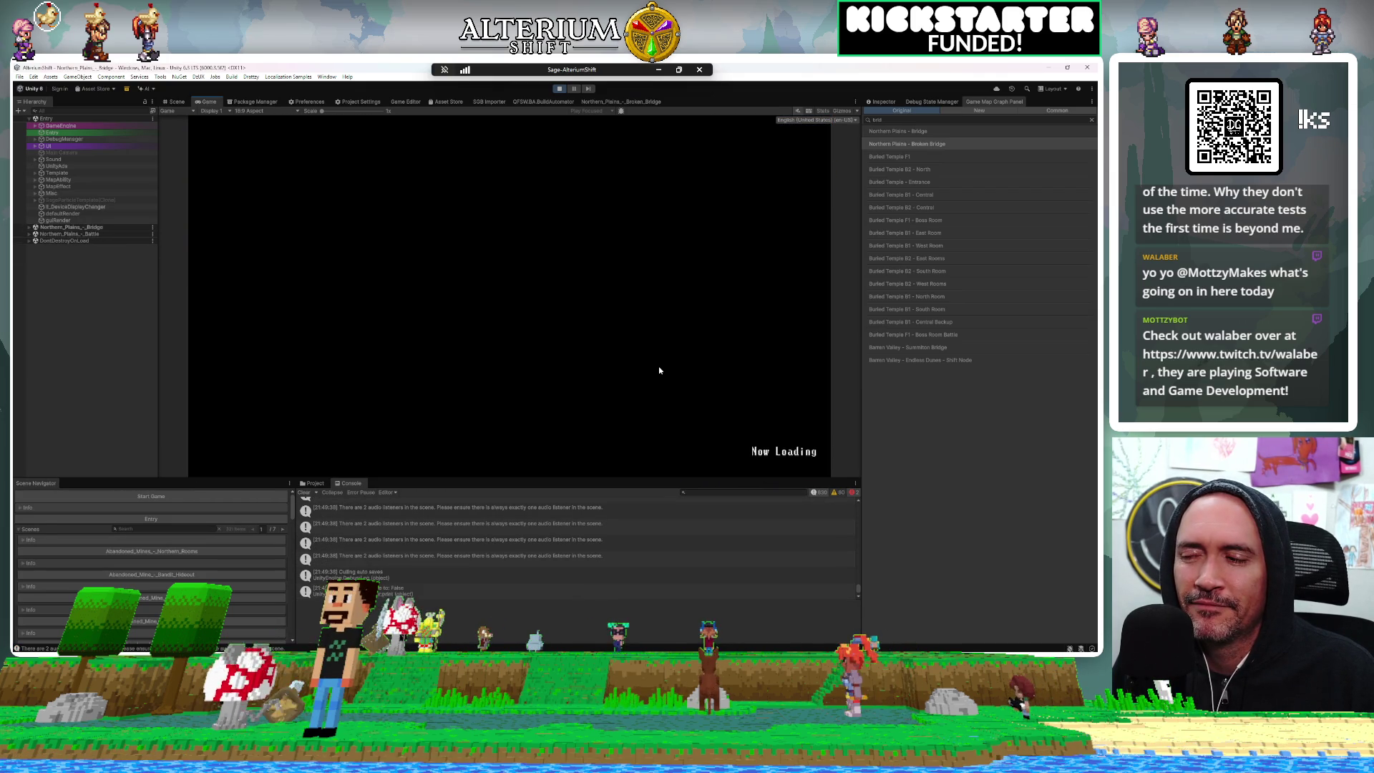
key(Up)
key(Left)
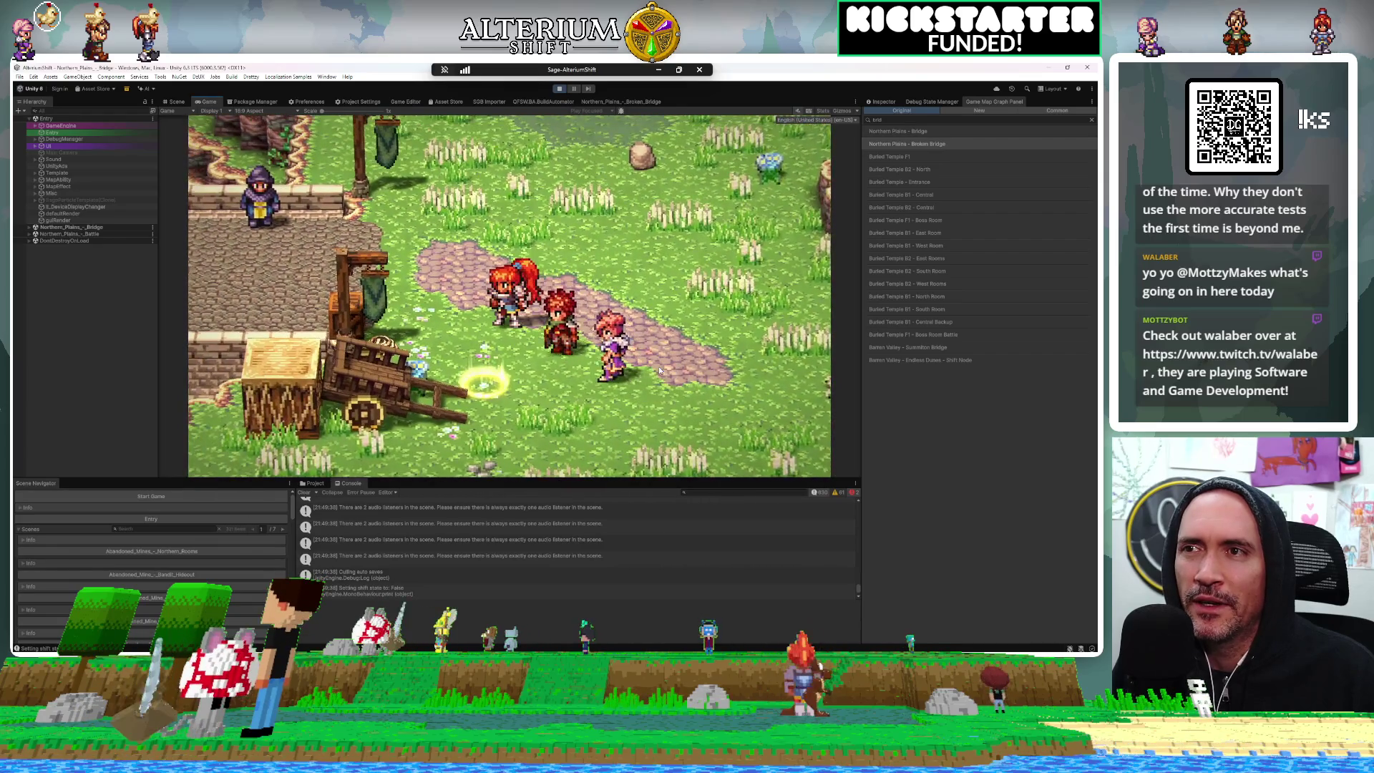
key(Left)
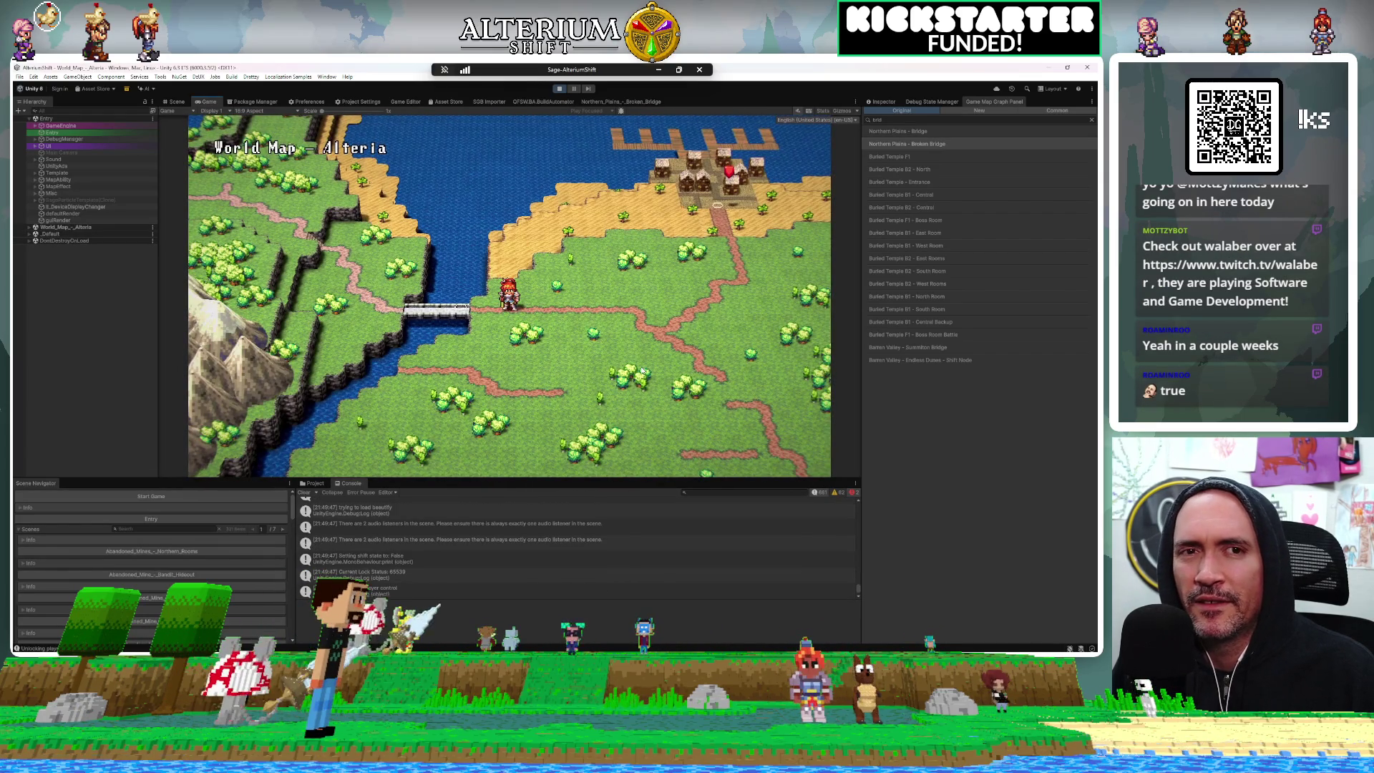
Walk the party left across the bridge, then nudge it left and right with DebugManager's Move buttons
key(Left)
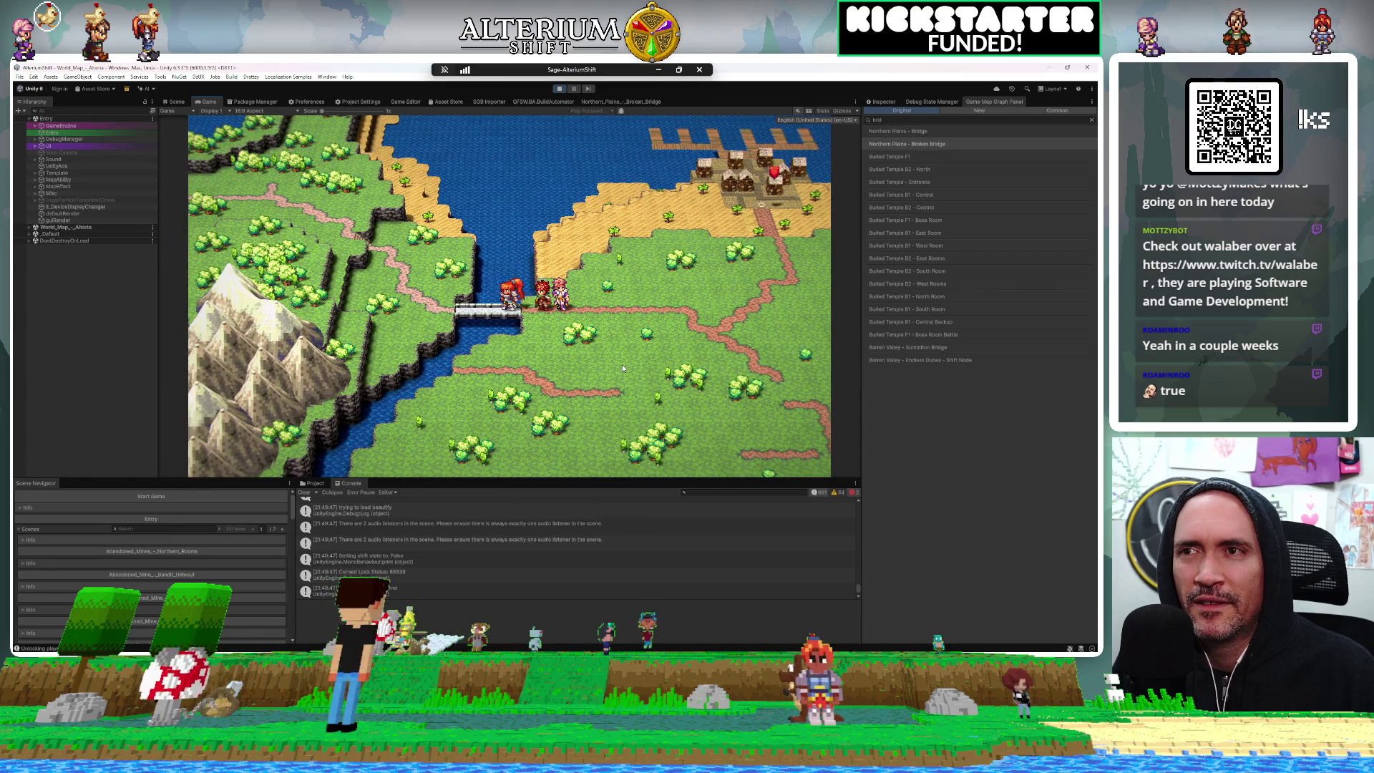
key(Left)
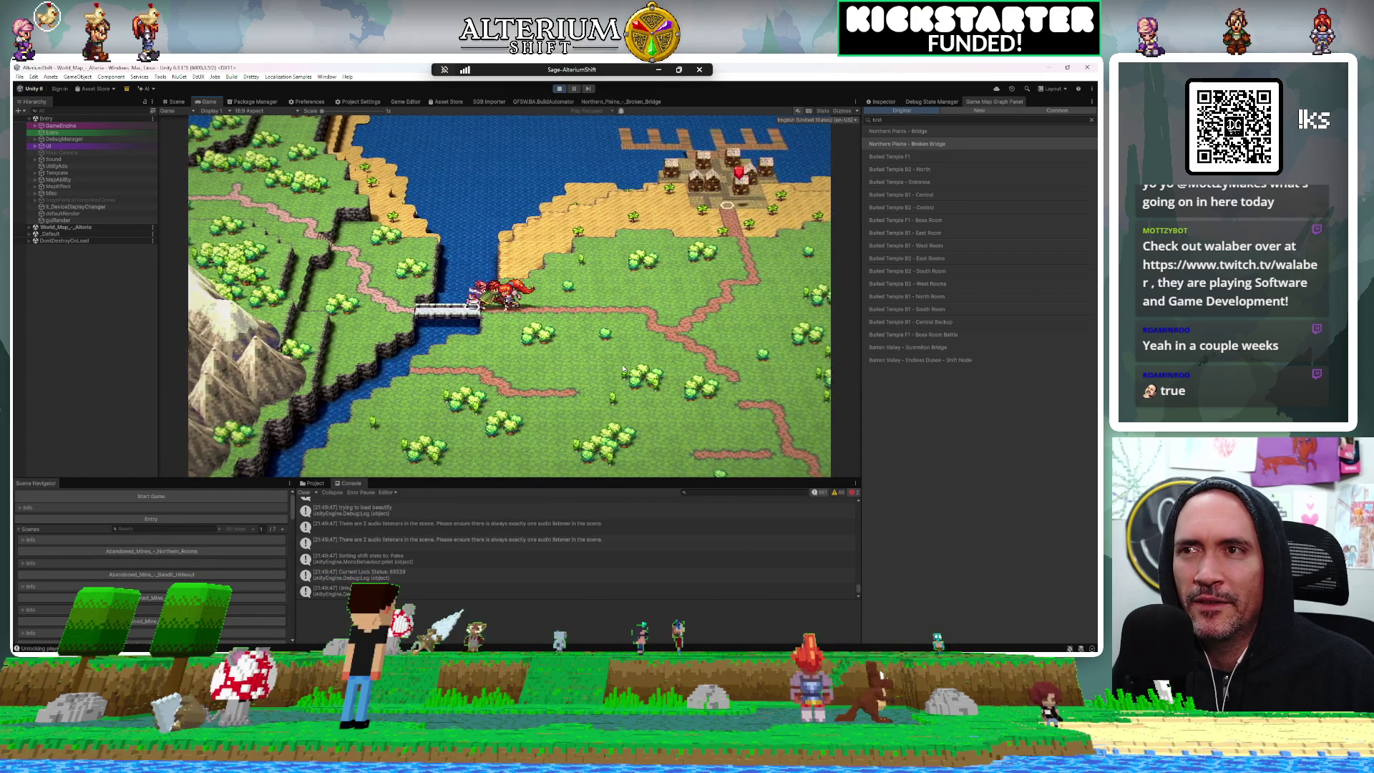
key(Left)
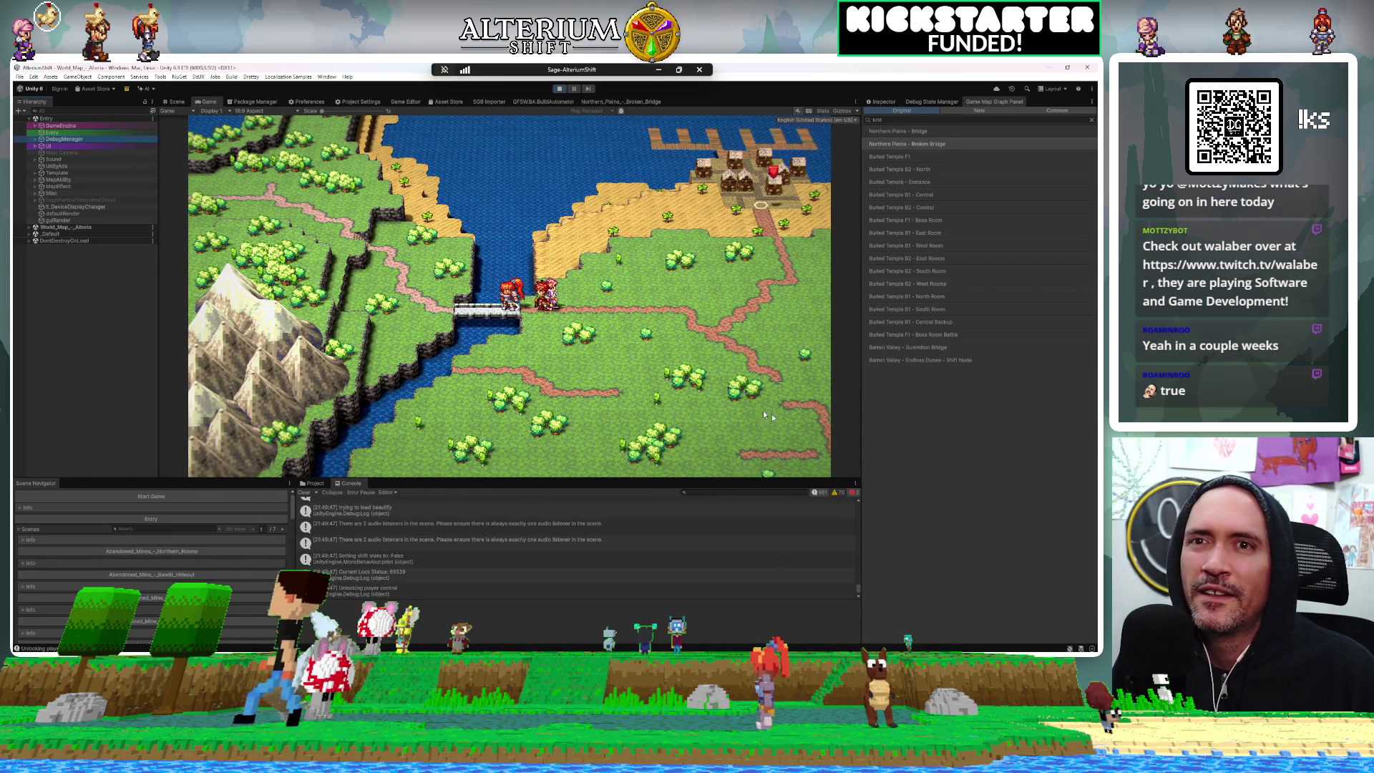
click(883, 102)
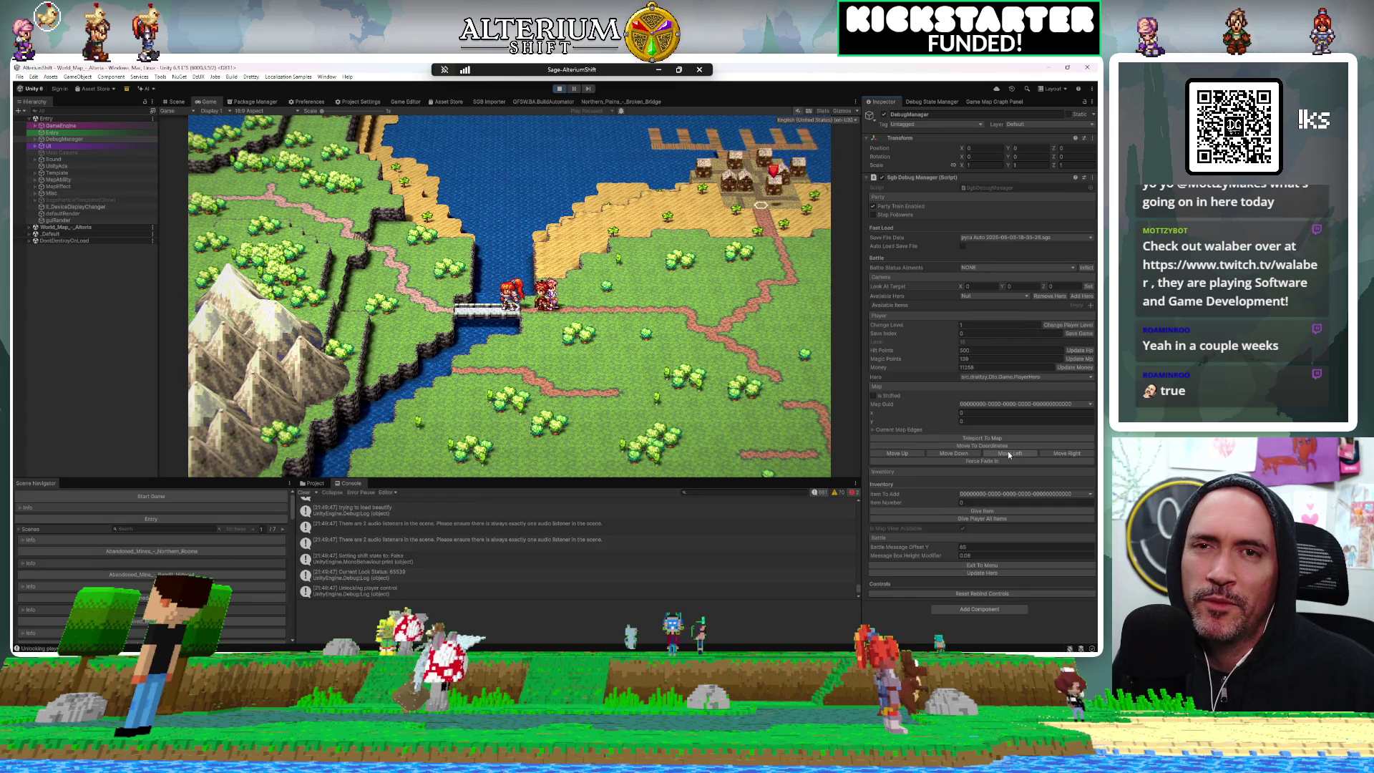
click(1008, 453)
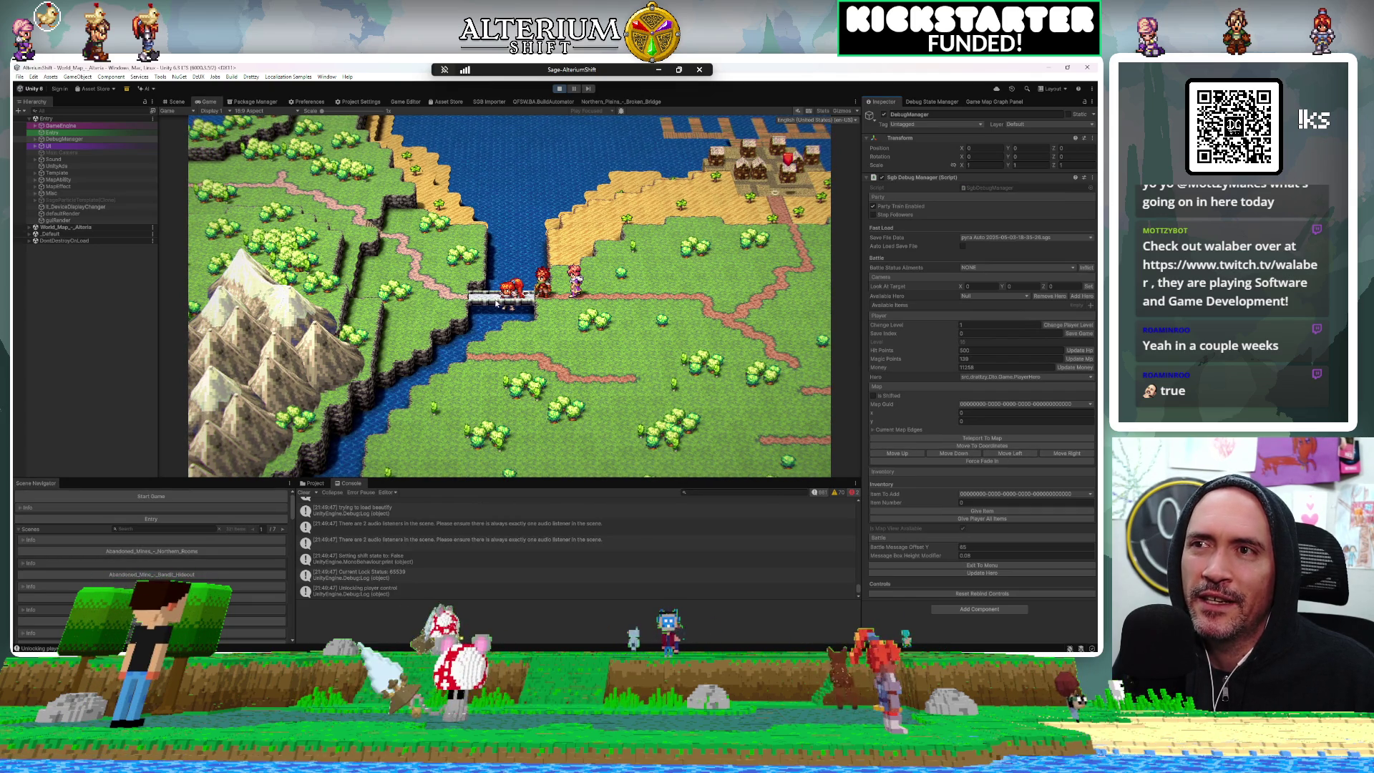
click(1067, 453)
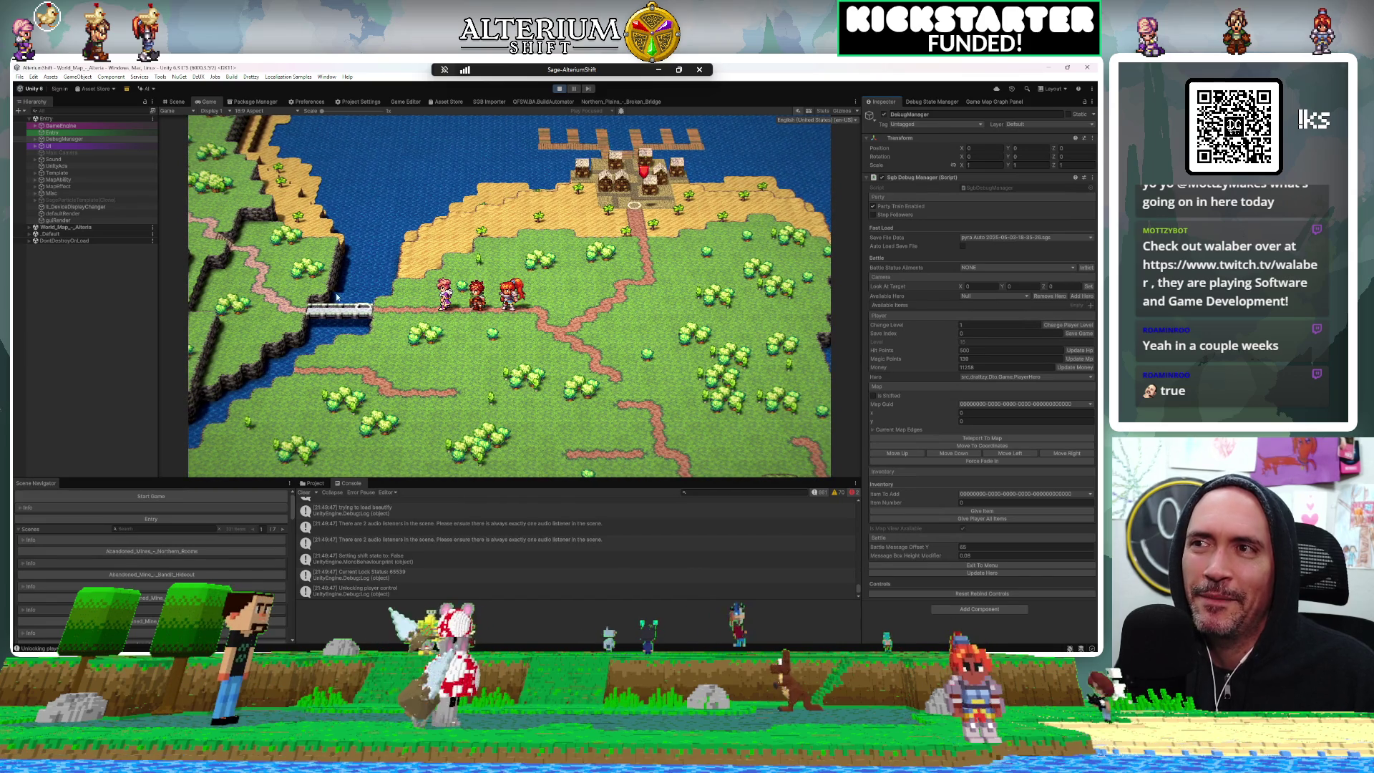
Stop and restart Play mode, widen the DebugManager Inspector, and show the map graph list
click(614, 102)
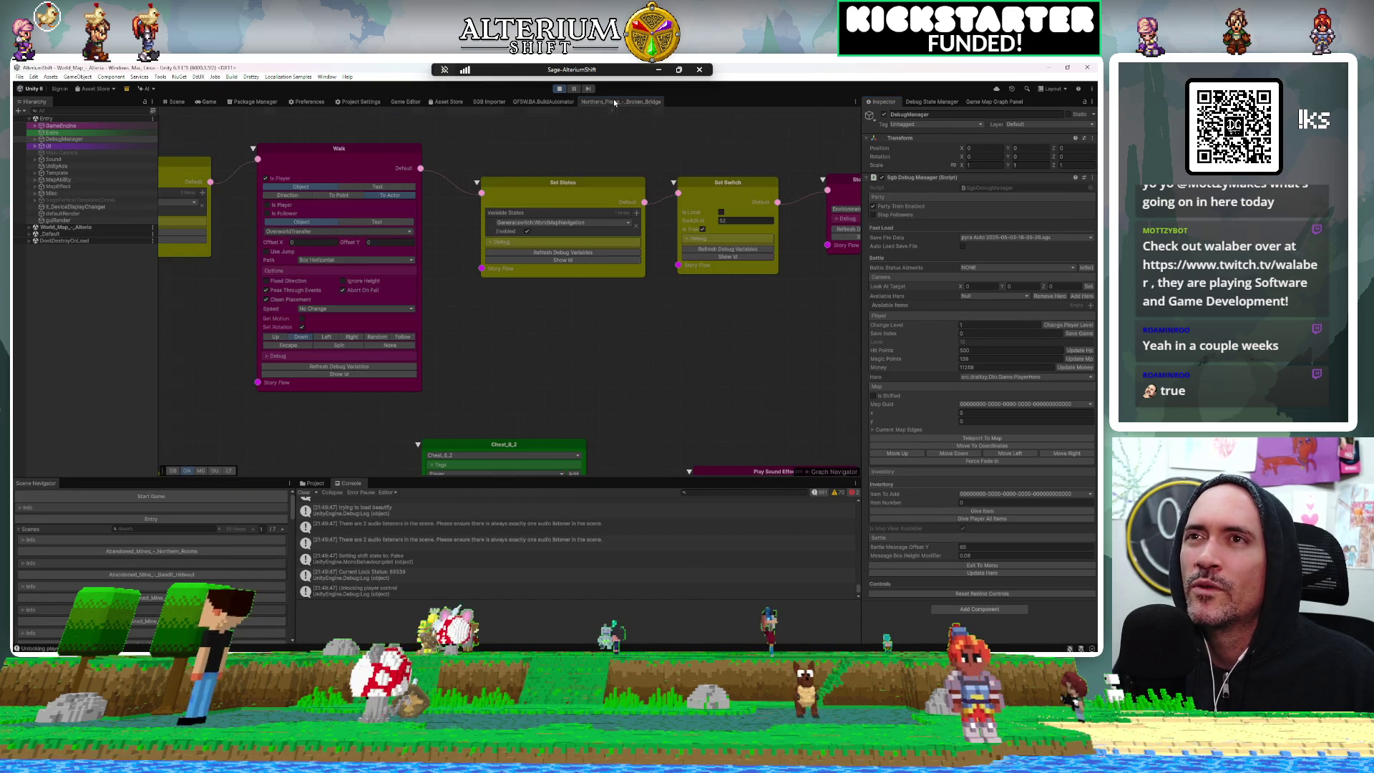
click(560, 89)
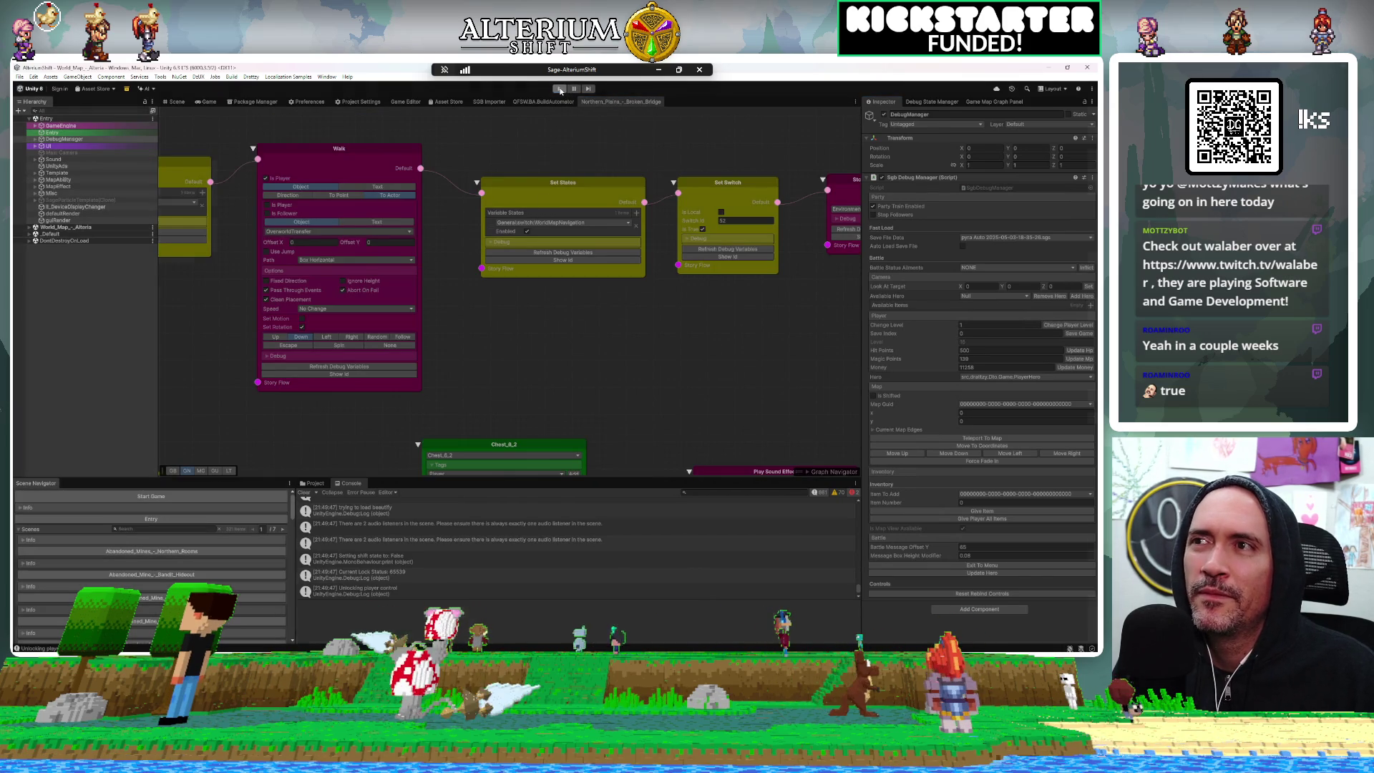
click(560, 88)
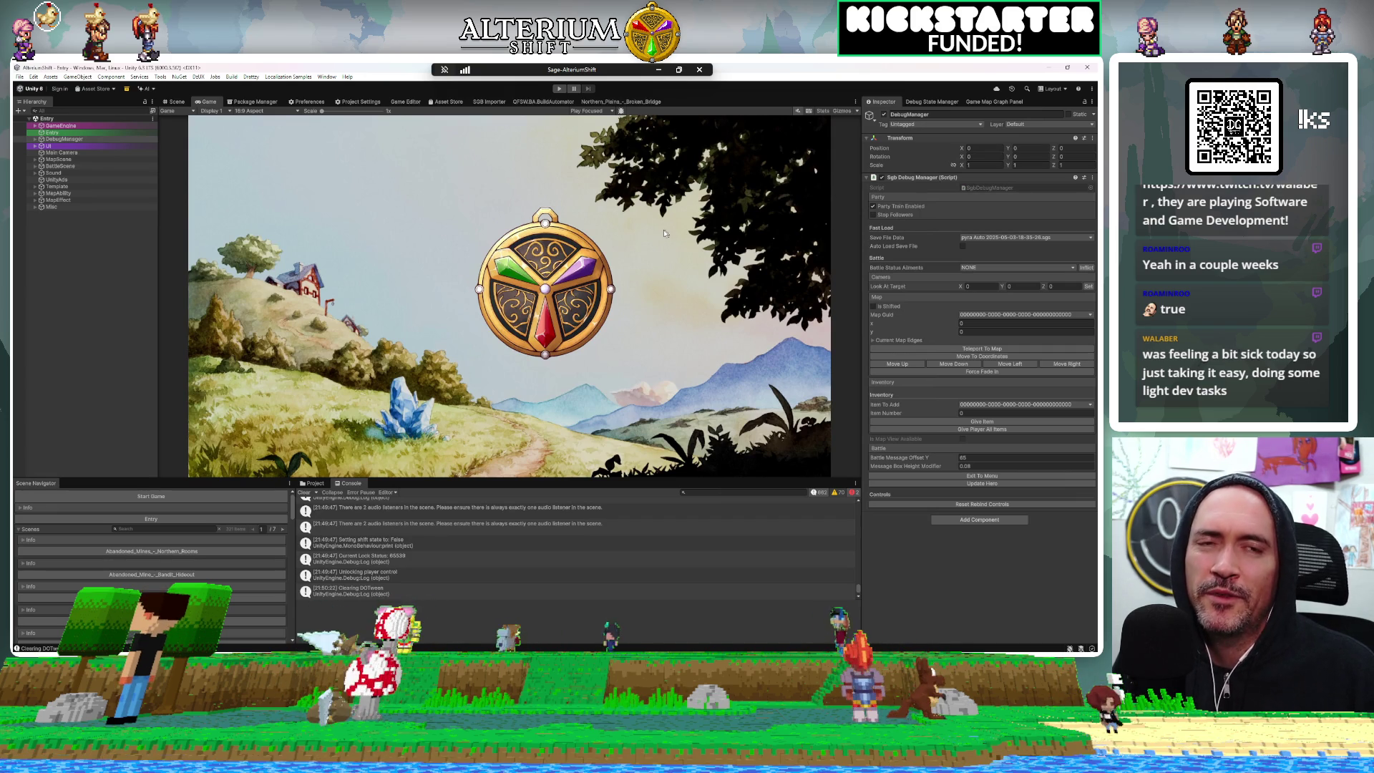
drag(861, 243, 773, 235)
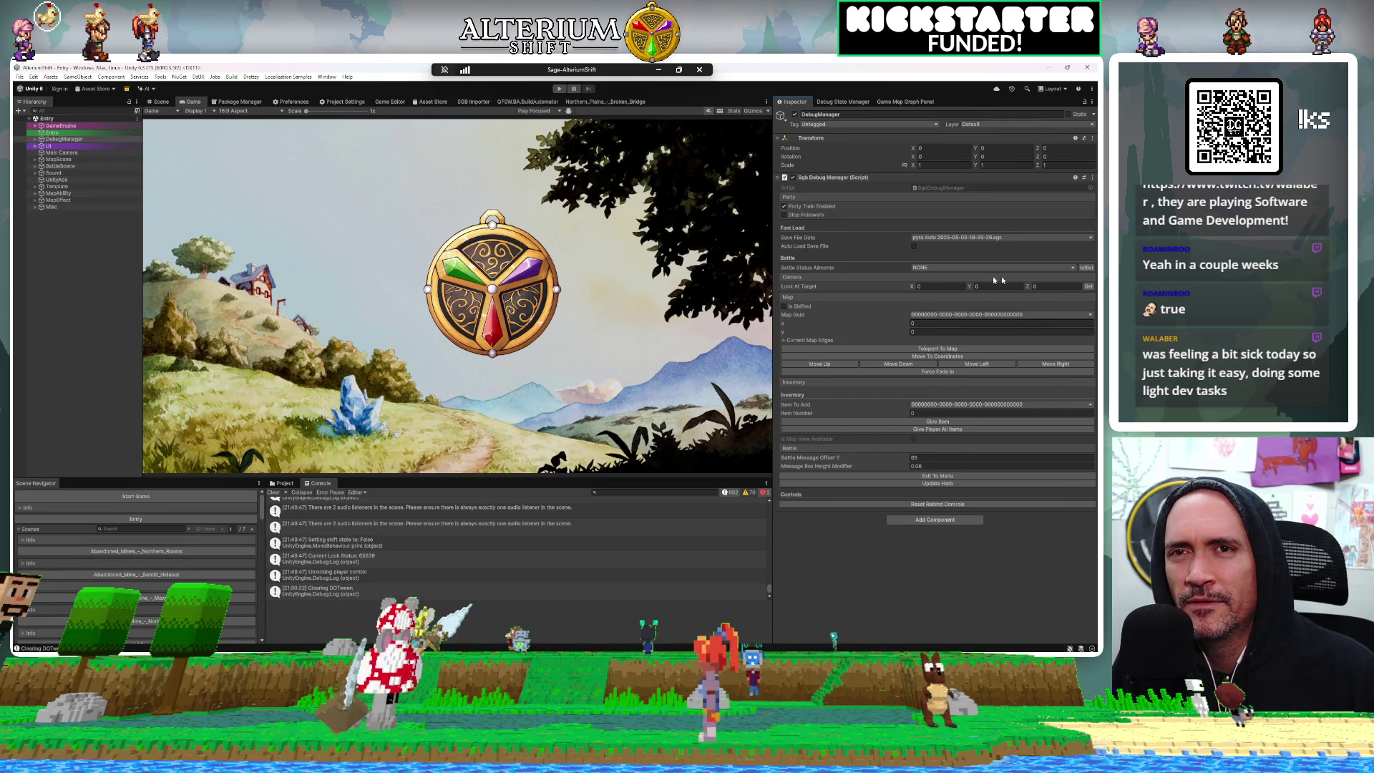
click(907, 103)
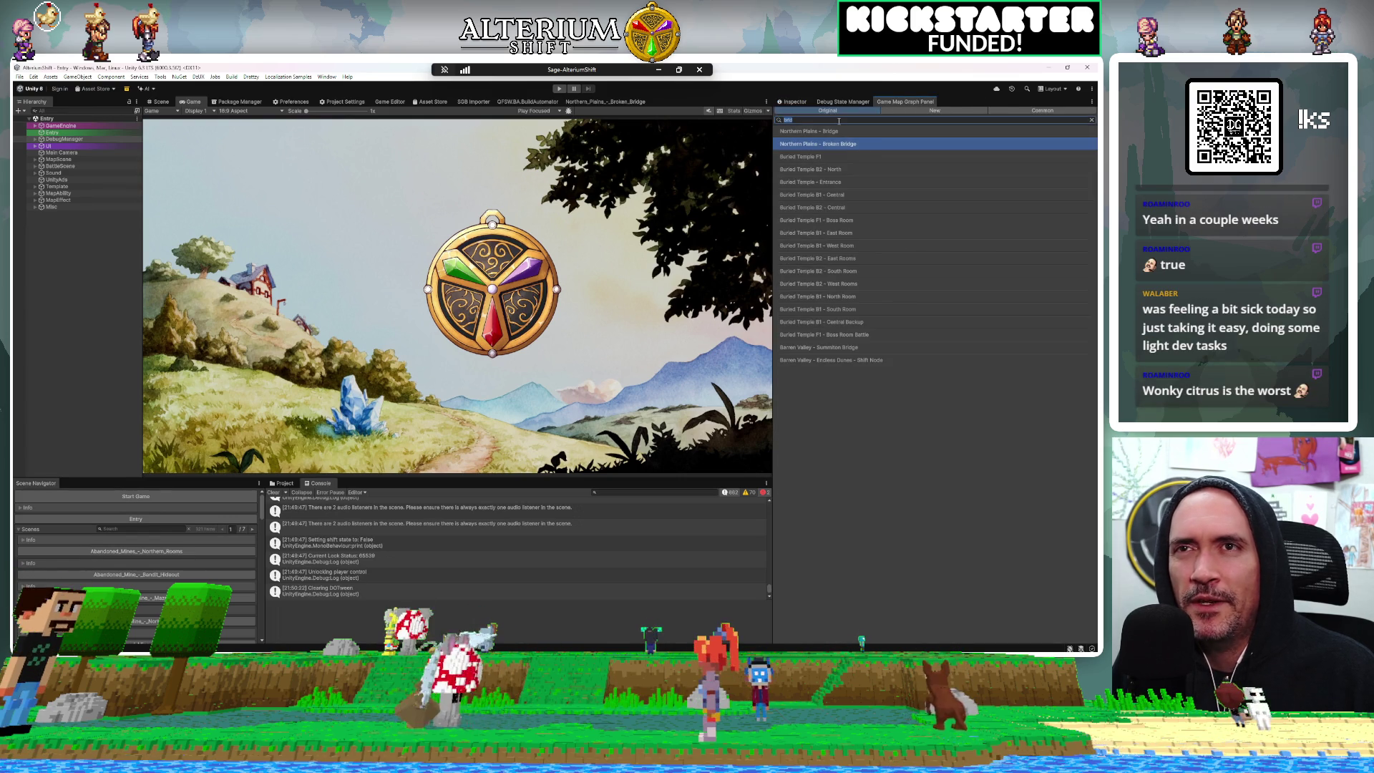
Filter the map graph list with 'worl' and open World Map - Alteria
text(worl)
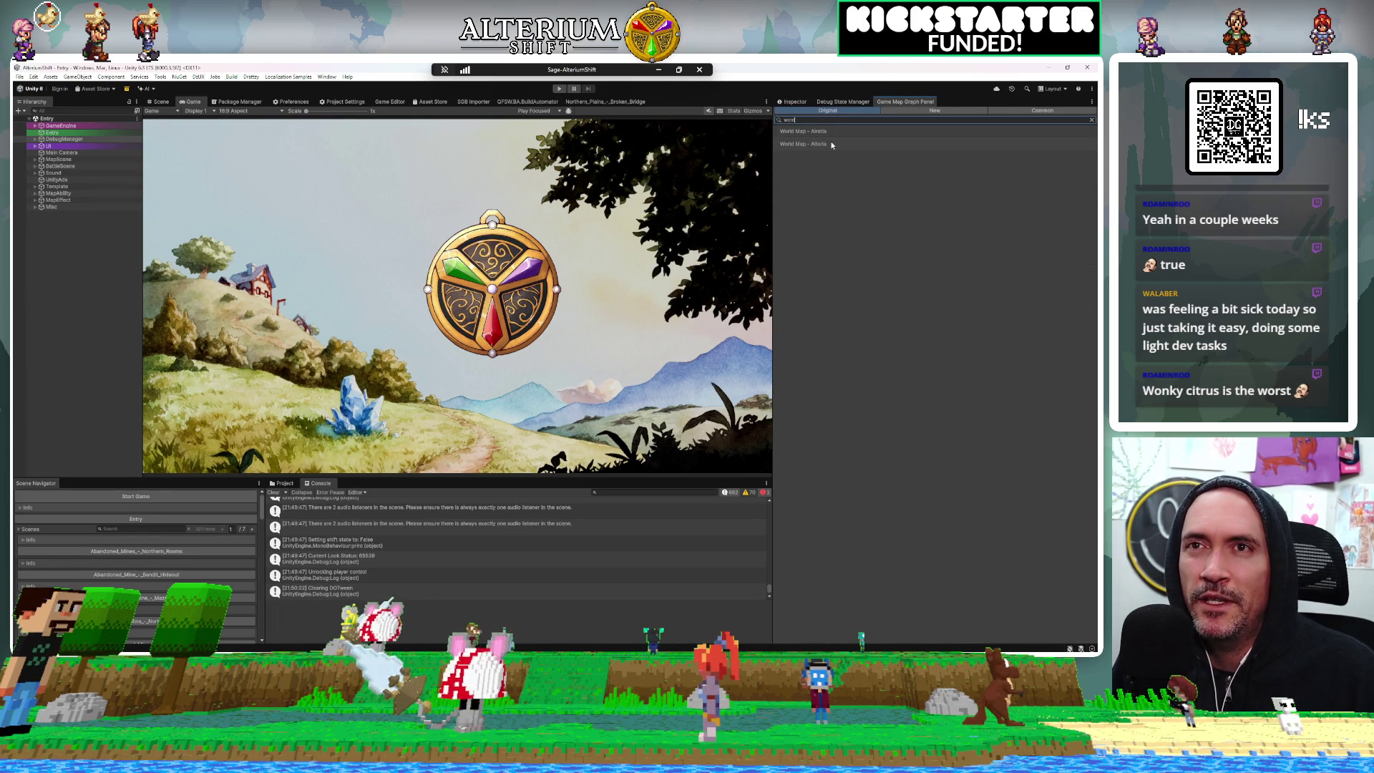
click(832, 145)
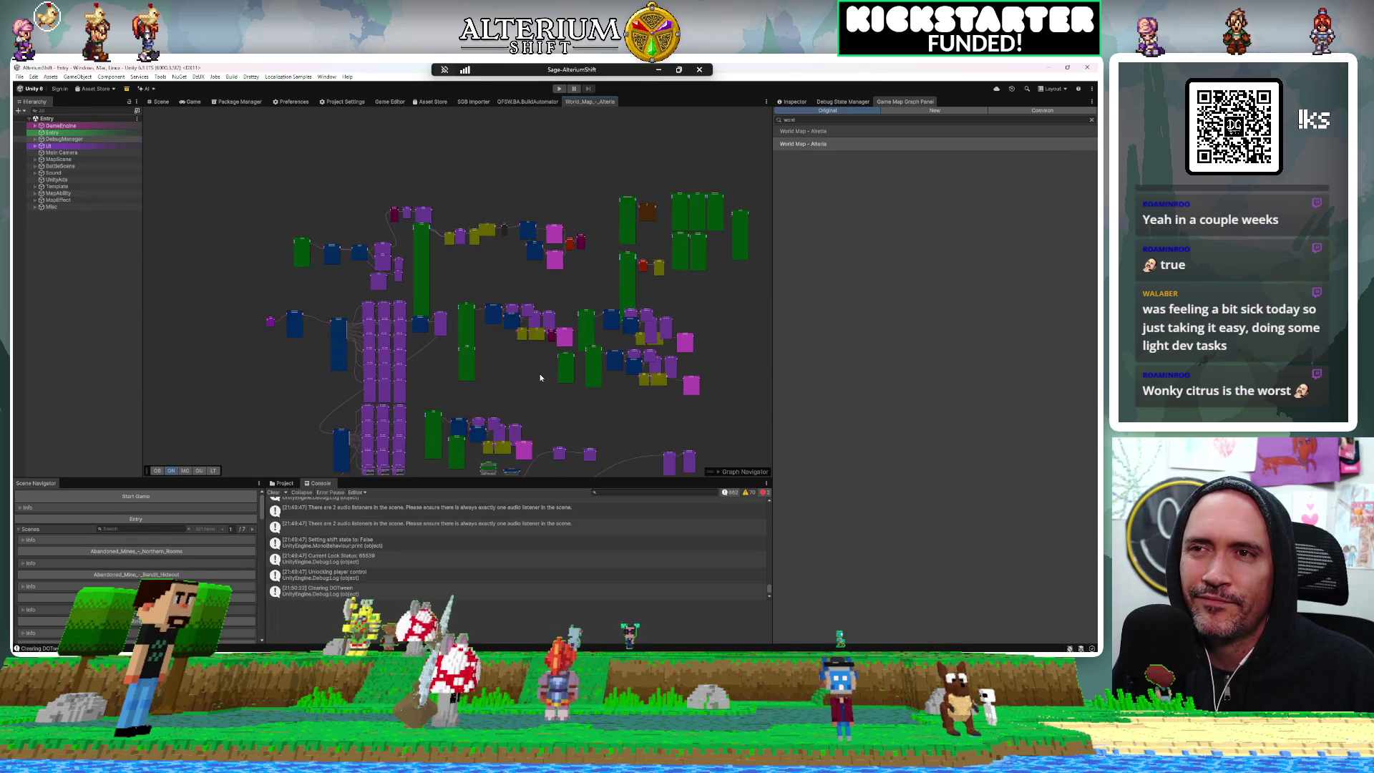
Pan the World Map graph and move the green node down into open space
mouse_move(474, 199)
mouse_down()
mouse_move(630, 238)
mouse_move(582, 205)
mouse_move(601, 221)
mouse_up()
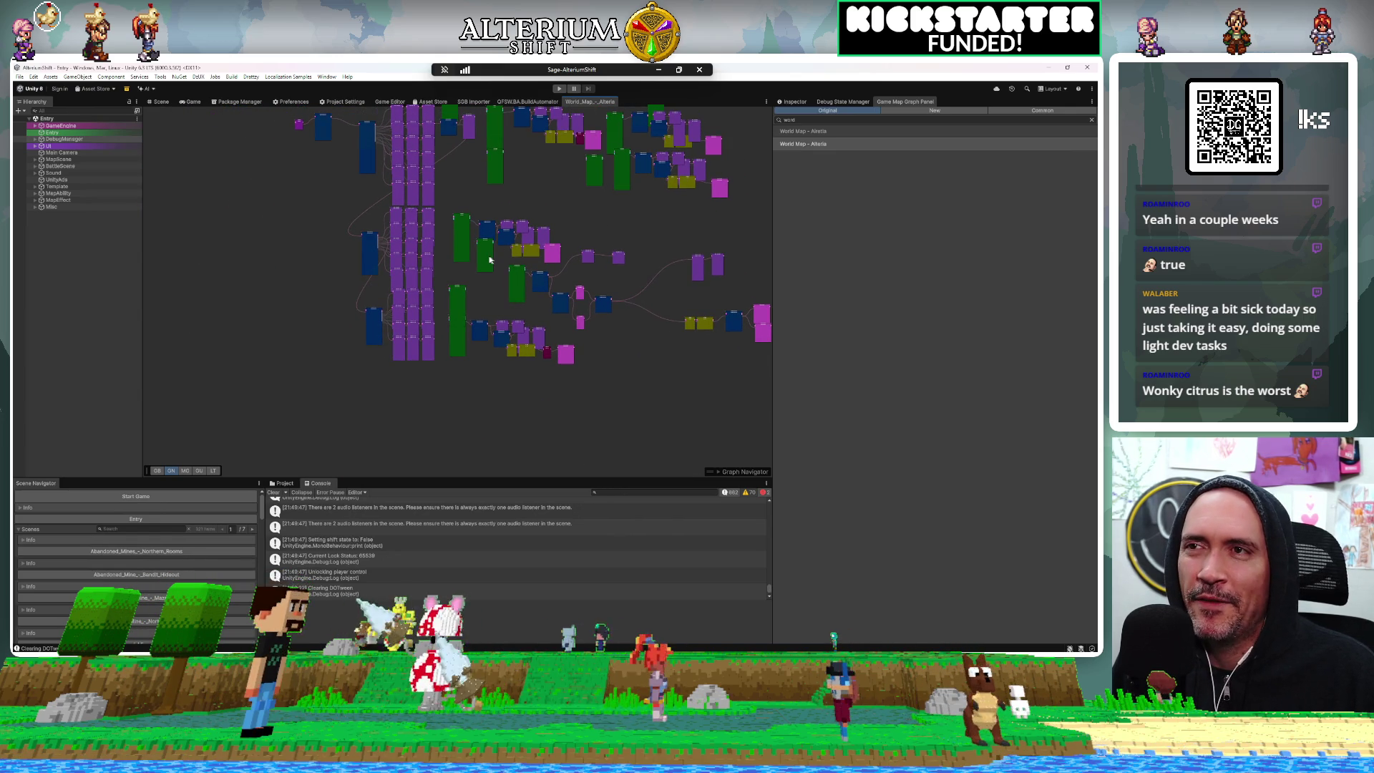
drag(489, 260, 491, 378)
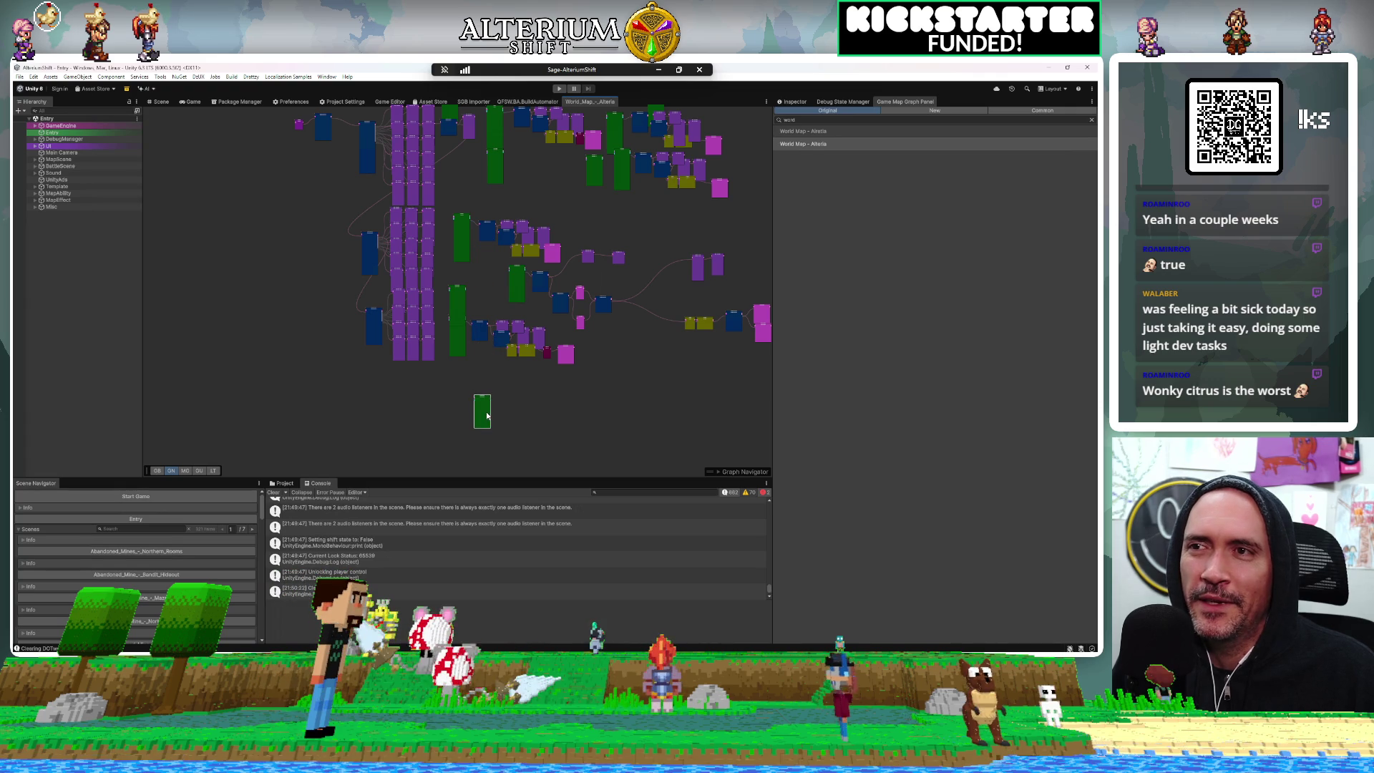
scroll(487, 416, up, 8)
scroll(486, 415, up, 3)
Dismiss the node search and delete the stray Event Trigger Bulk node
right_click(567, 270)
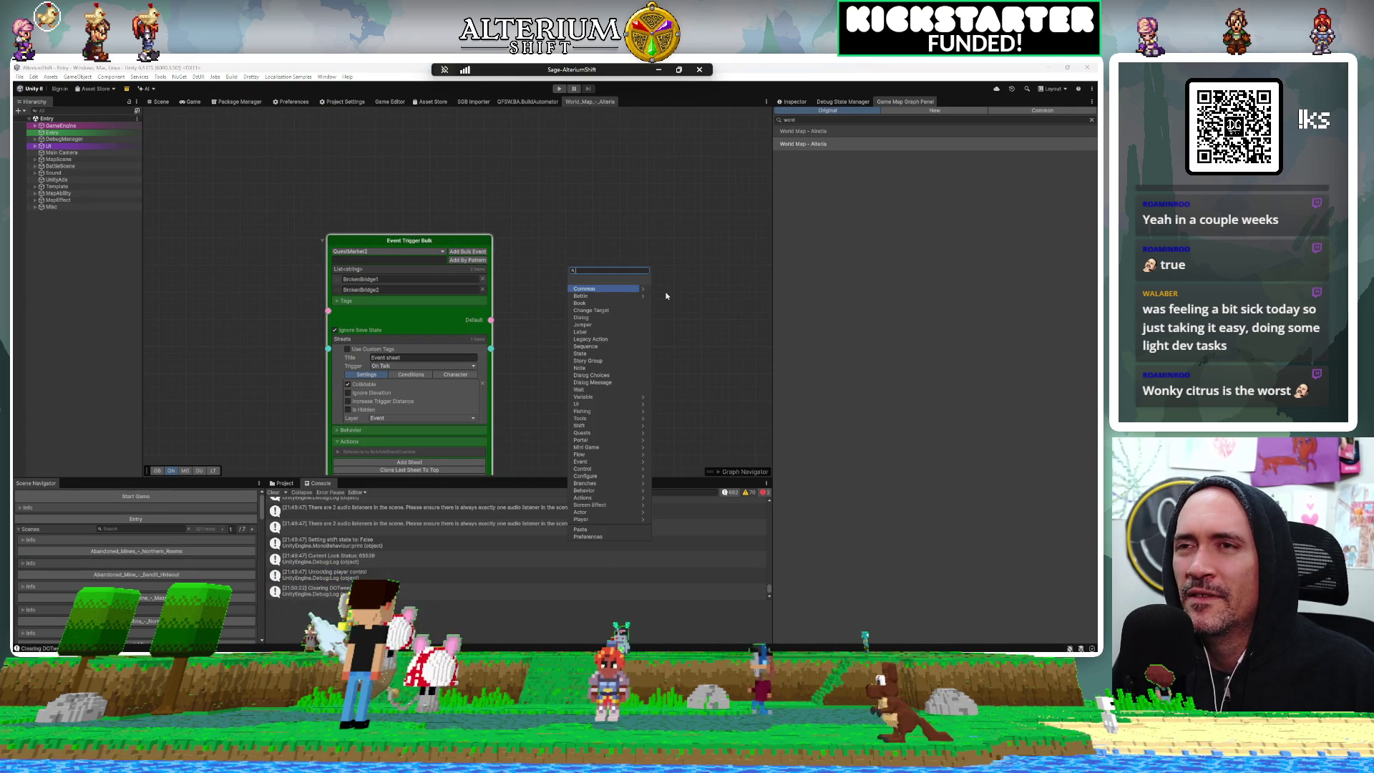
text(e)
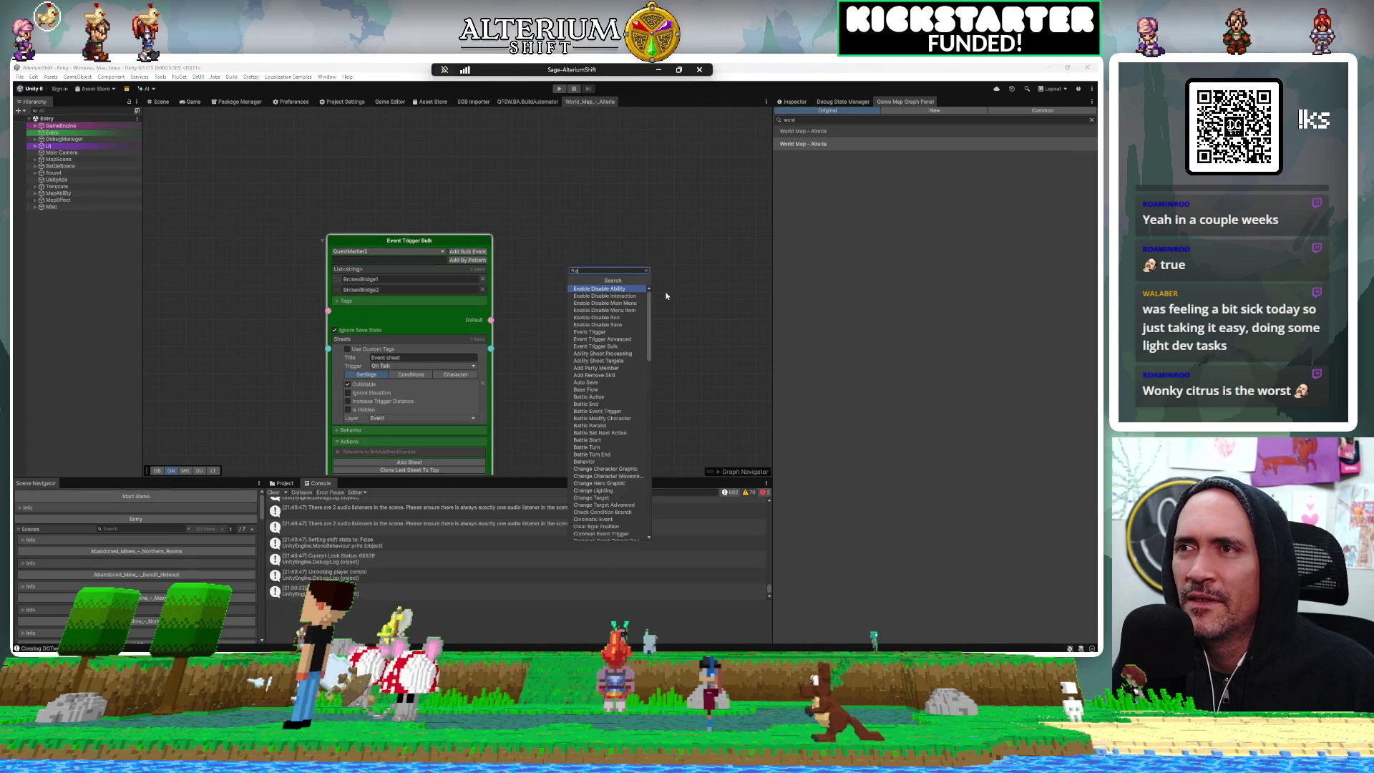
key(BackSpace)
click(452, 226)
click(413, 241)
key(Delete)
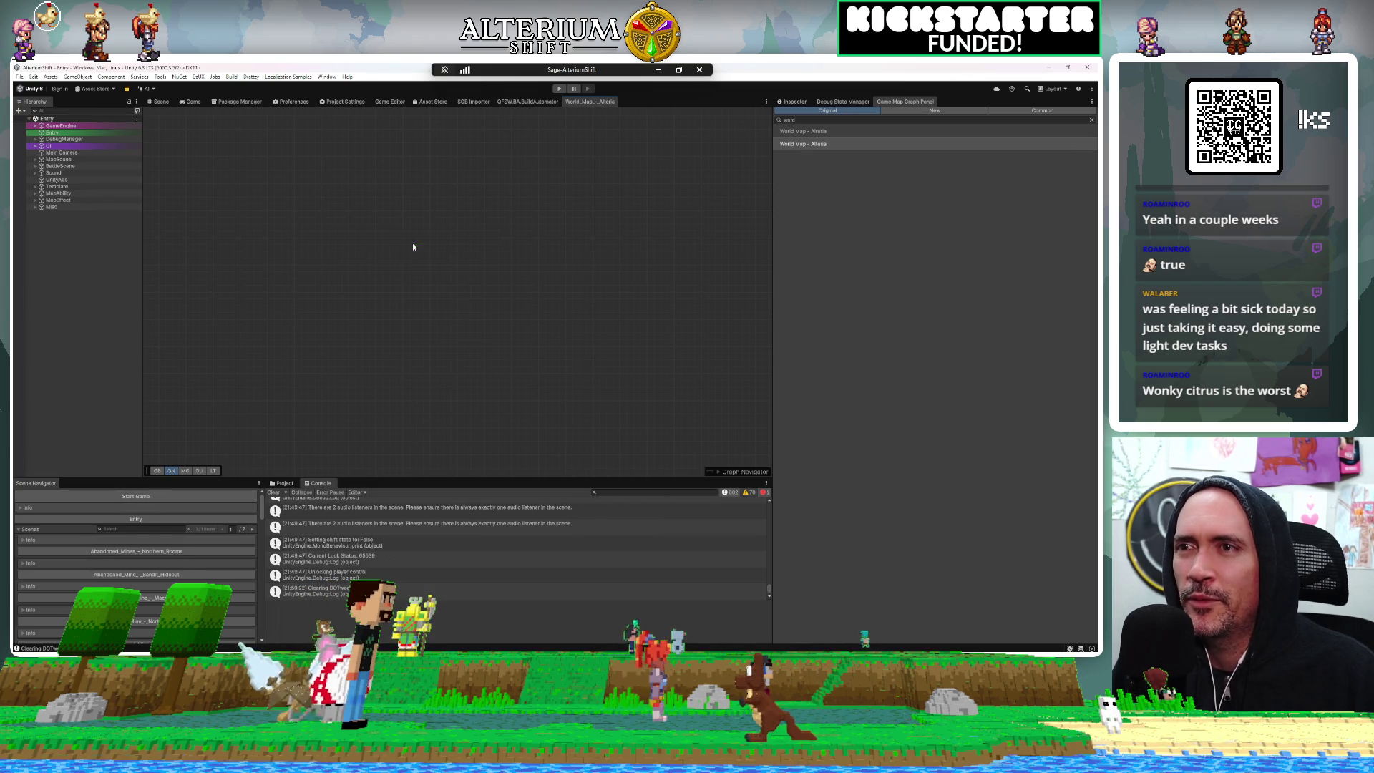
Remove another accidental Event Trigger Bulk node, then add Event Trigger Advanced via the 'even' search
key(space)
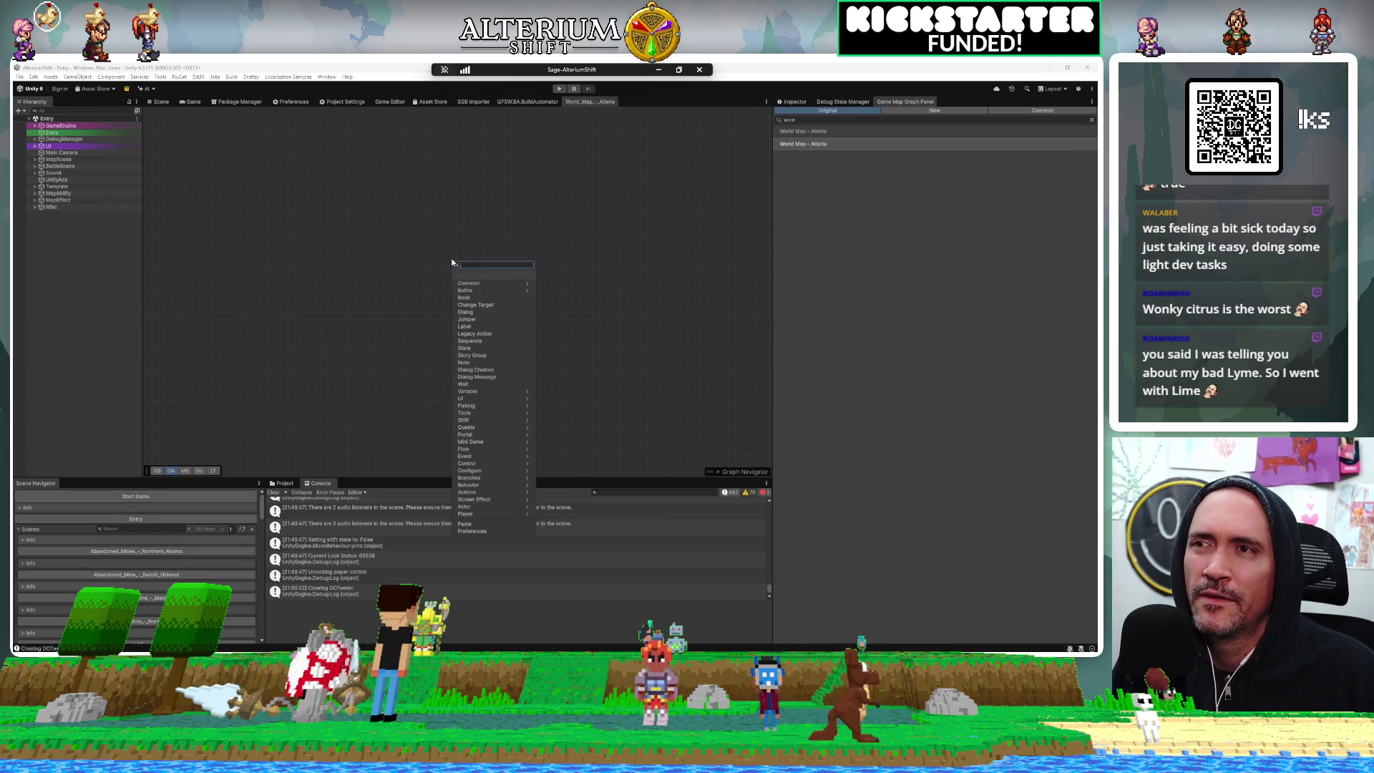
text(eventtr)
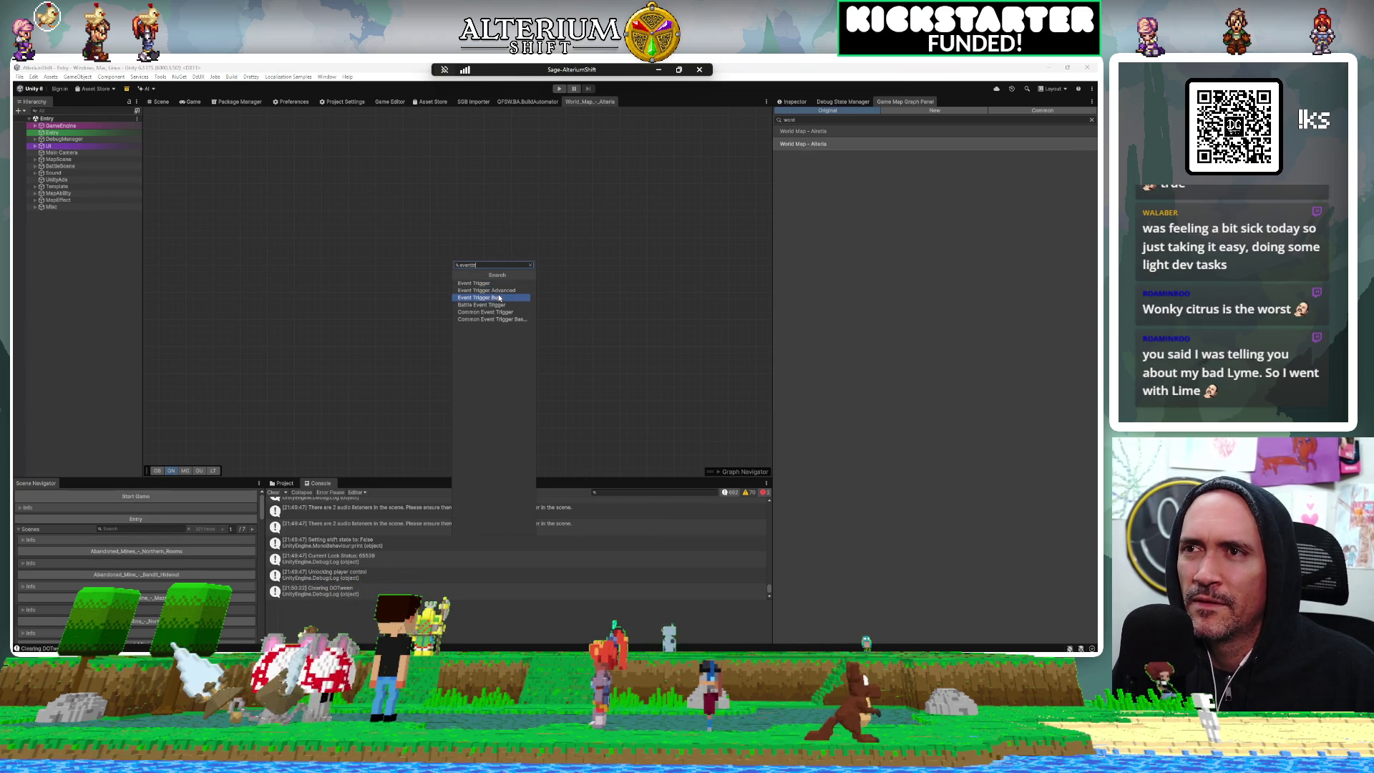
click(498, 298)
key(Delete)
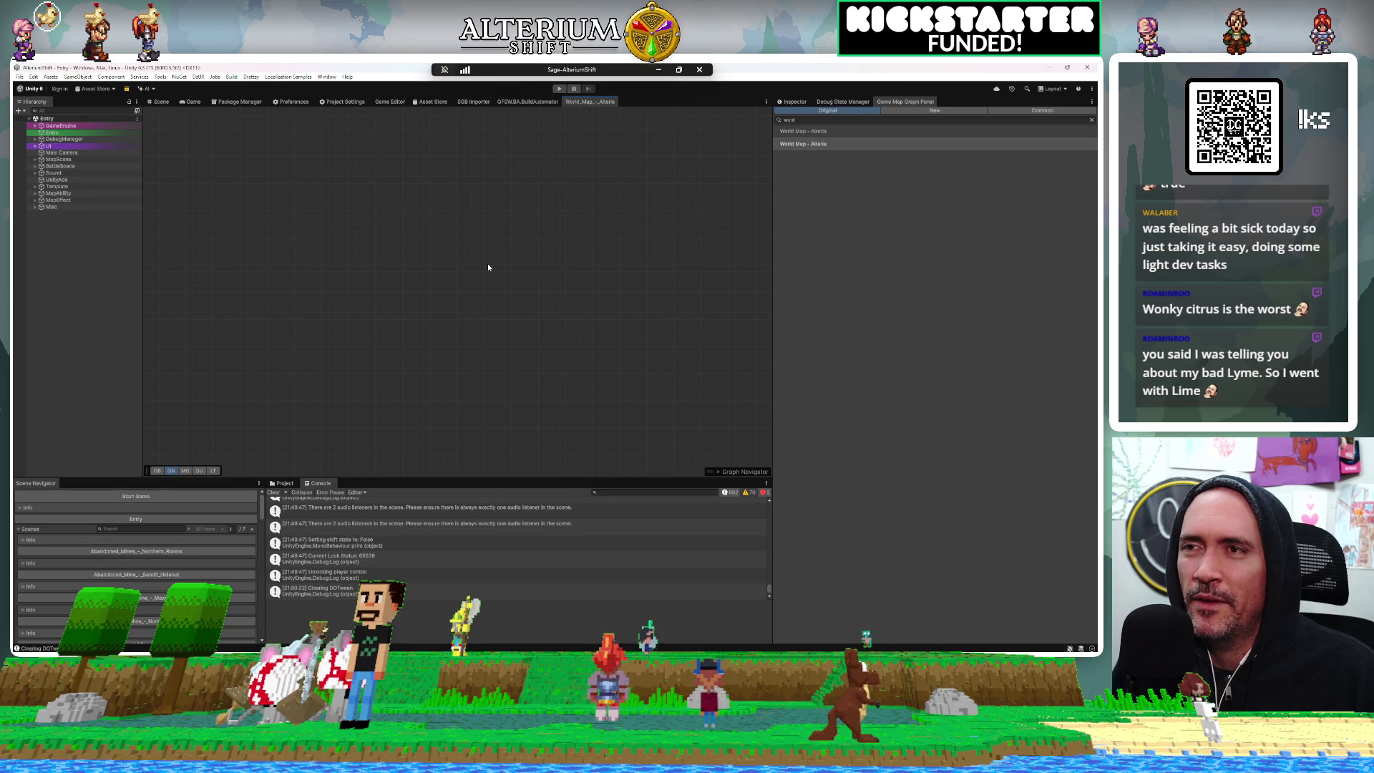
key(space)
text(even)
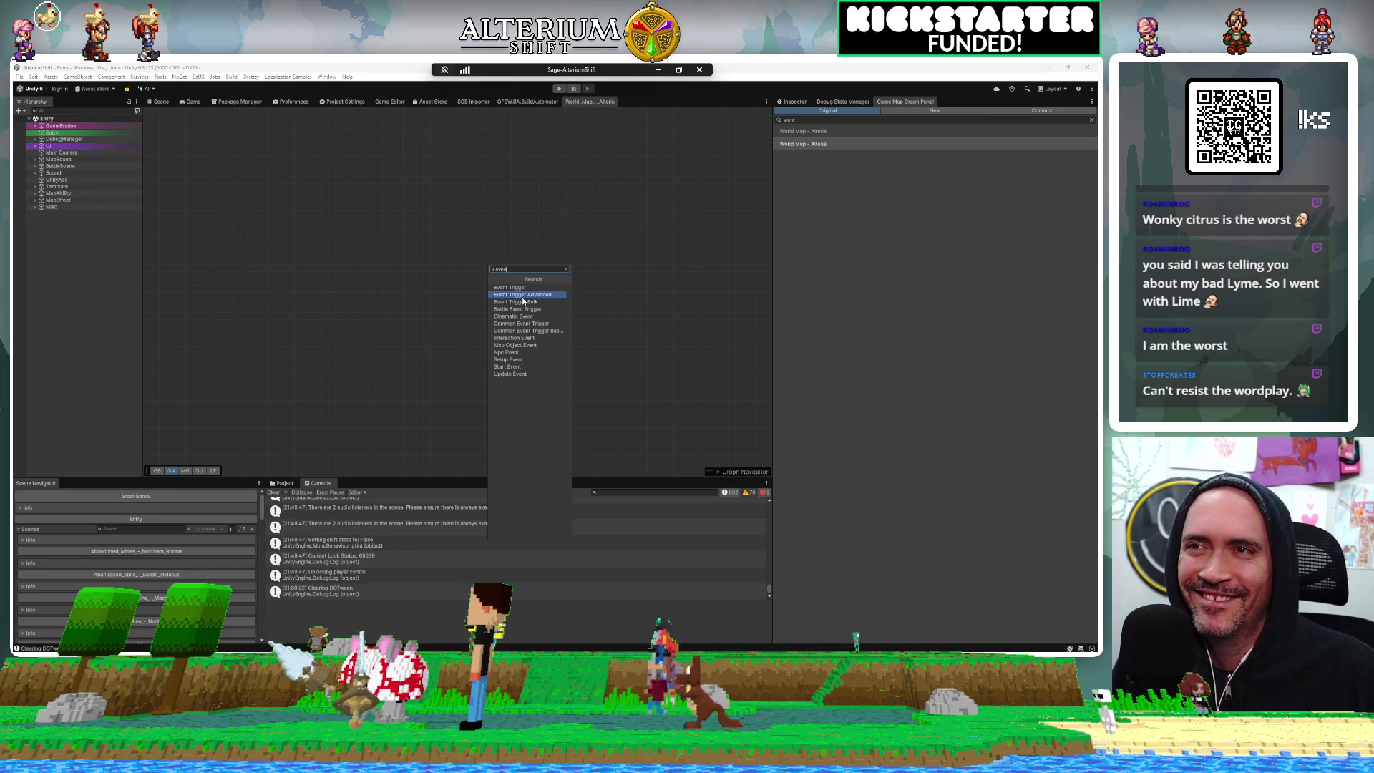
key(Return)
Position the new node, assign it BrokenBridge1 to load its On Talk sheet, and clear its script id
drag(545, 272, 499, 249)
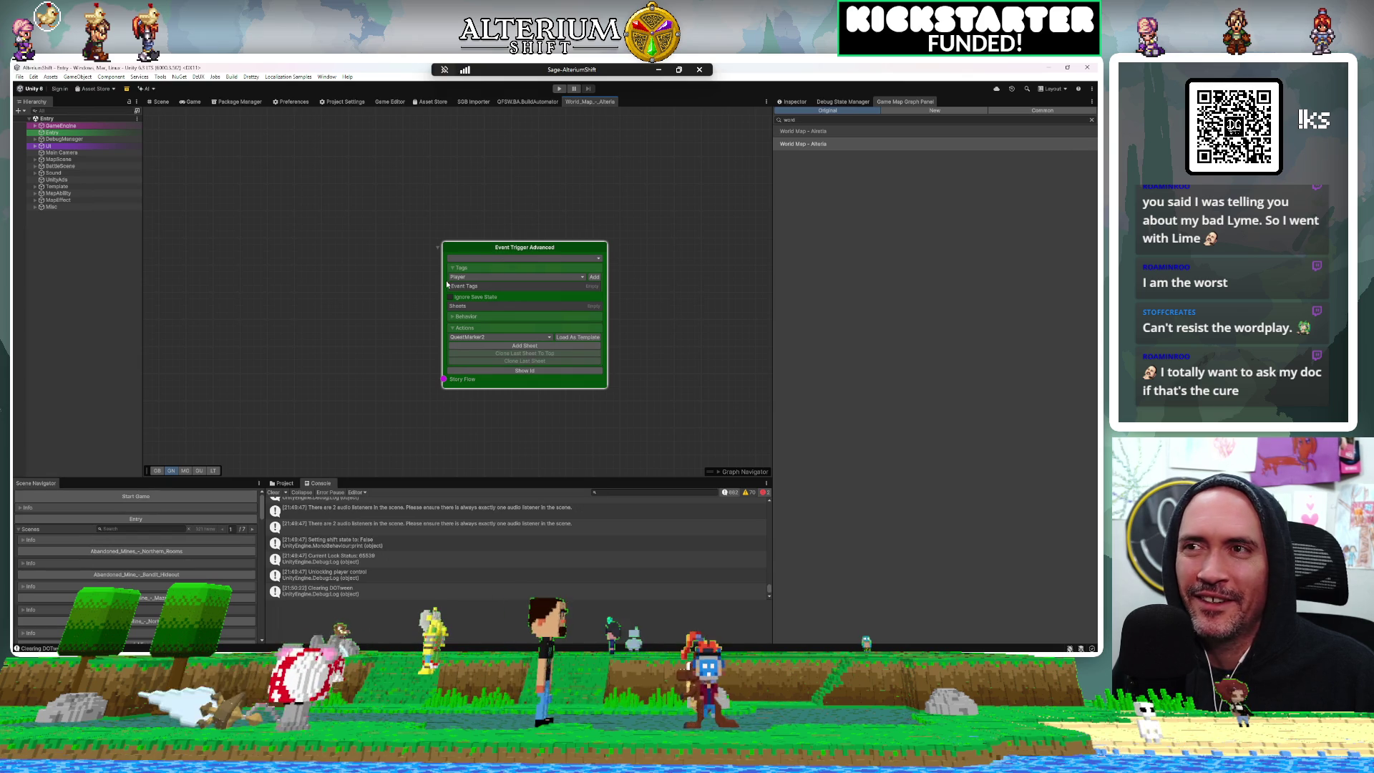
click(501, 260)
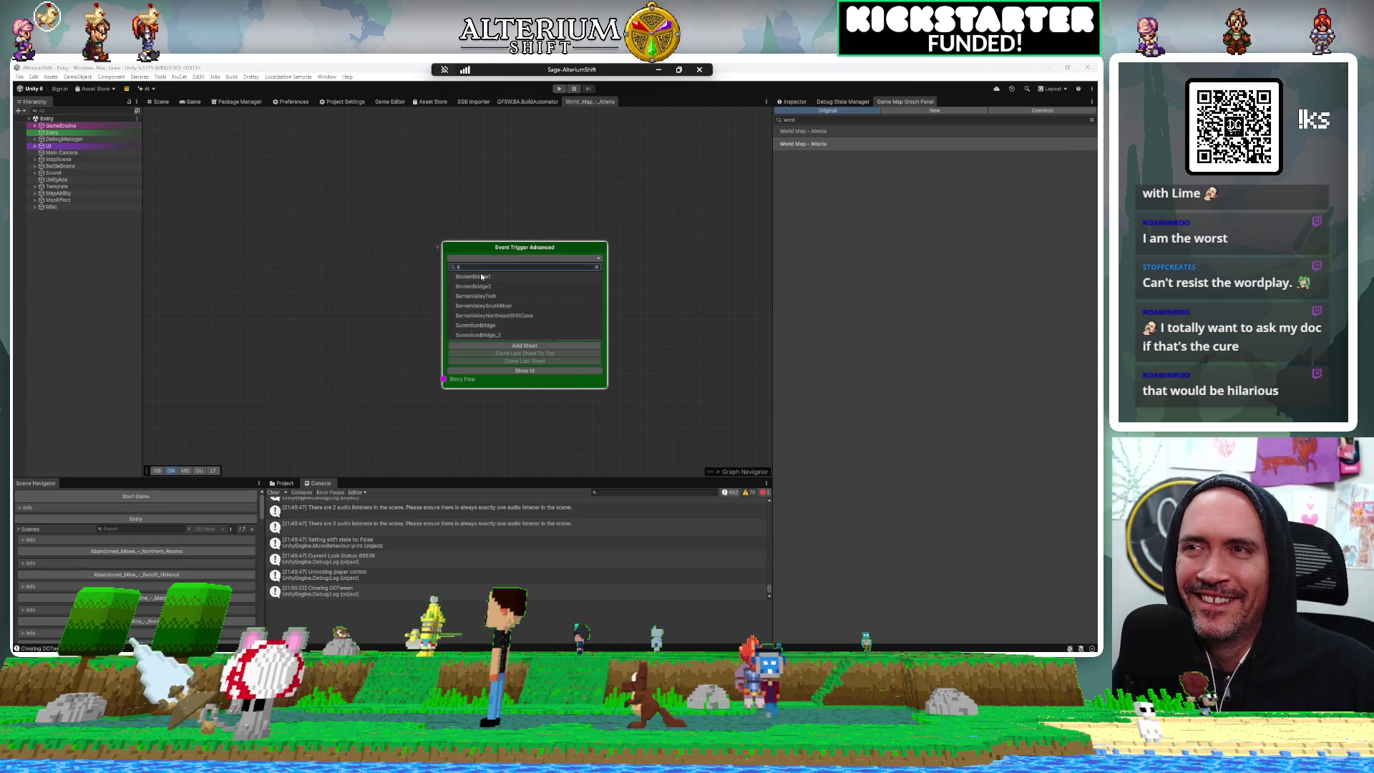
click(480, 274)
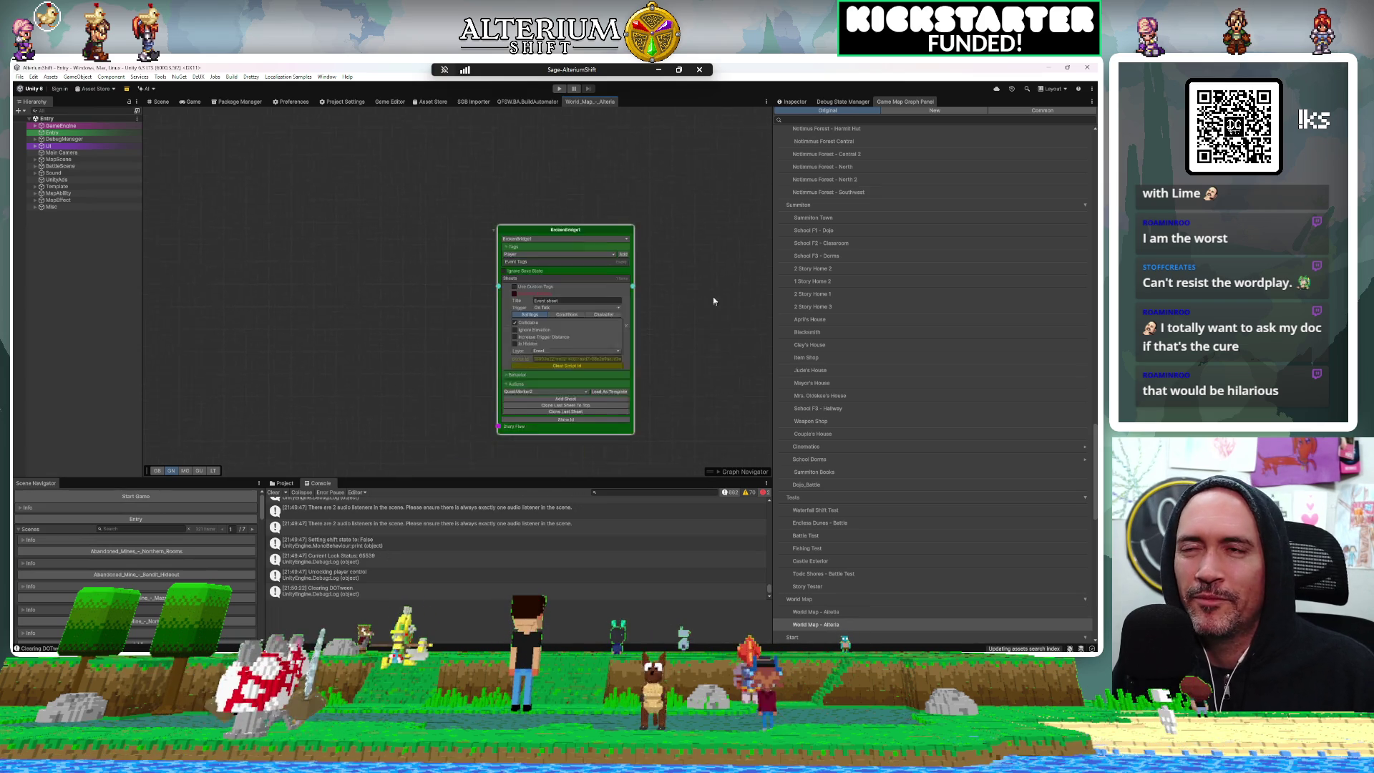
scroll(640, 277, up, 2)
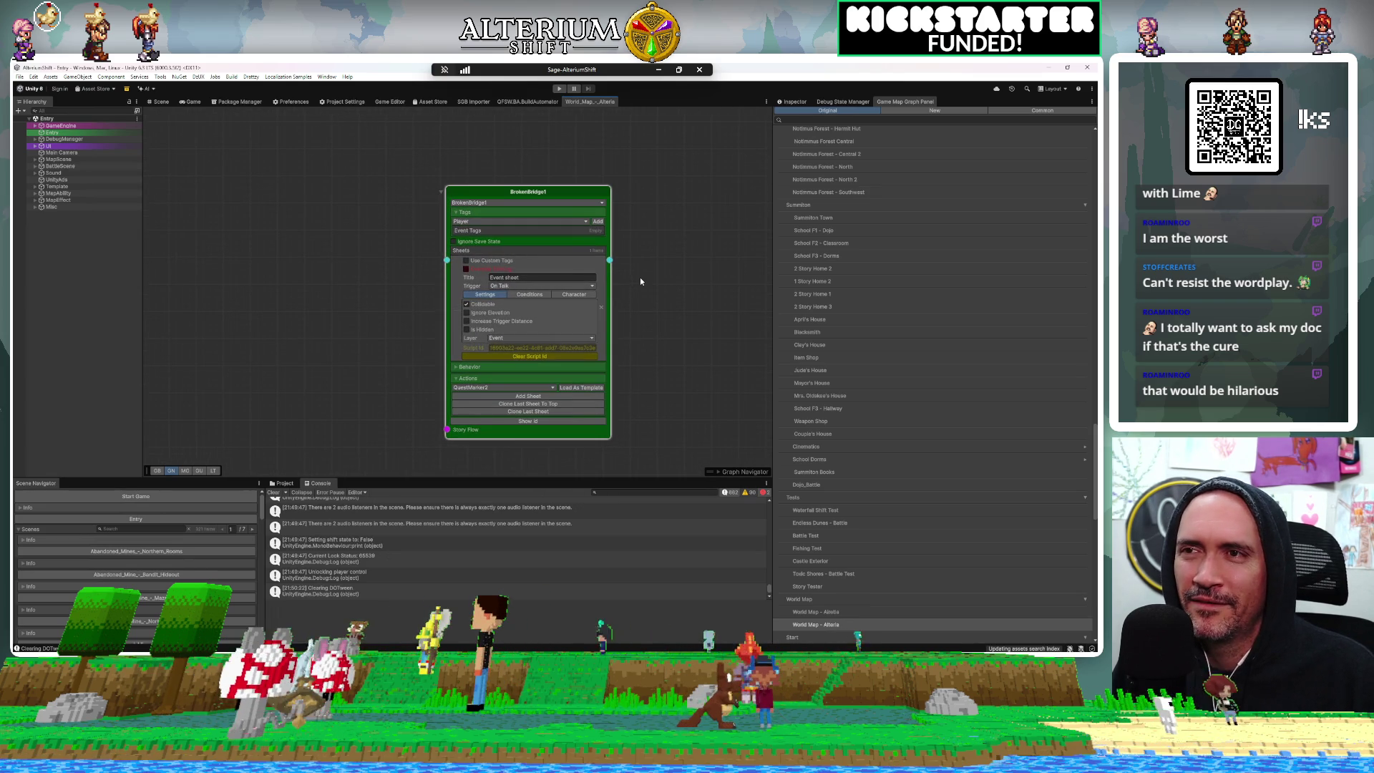
click(533, 357)
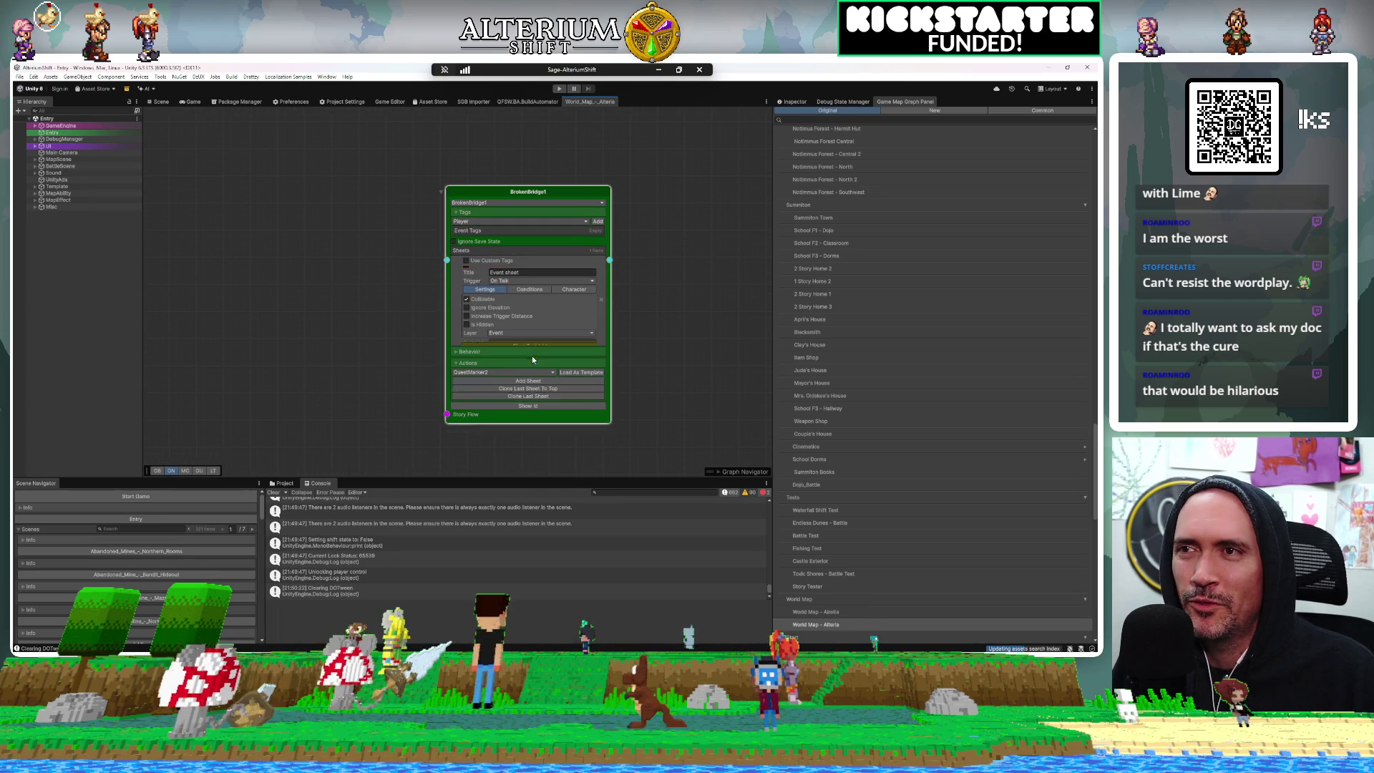
drag(668, 280, 528, 271)
Search 'event' on the canvas and add another Event Trigger Advanced node beside BrokenBridge1
right_click(560, 239)
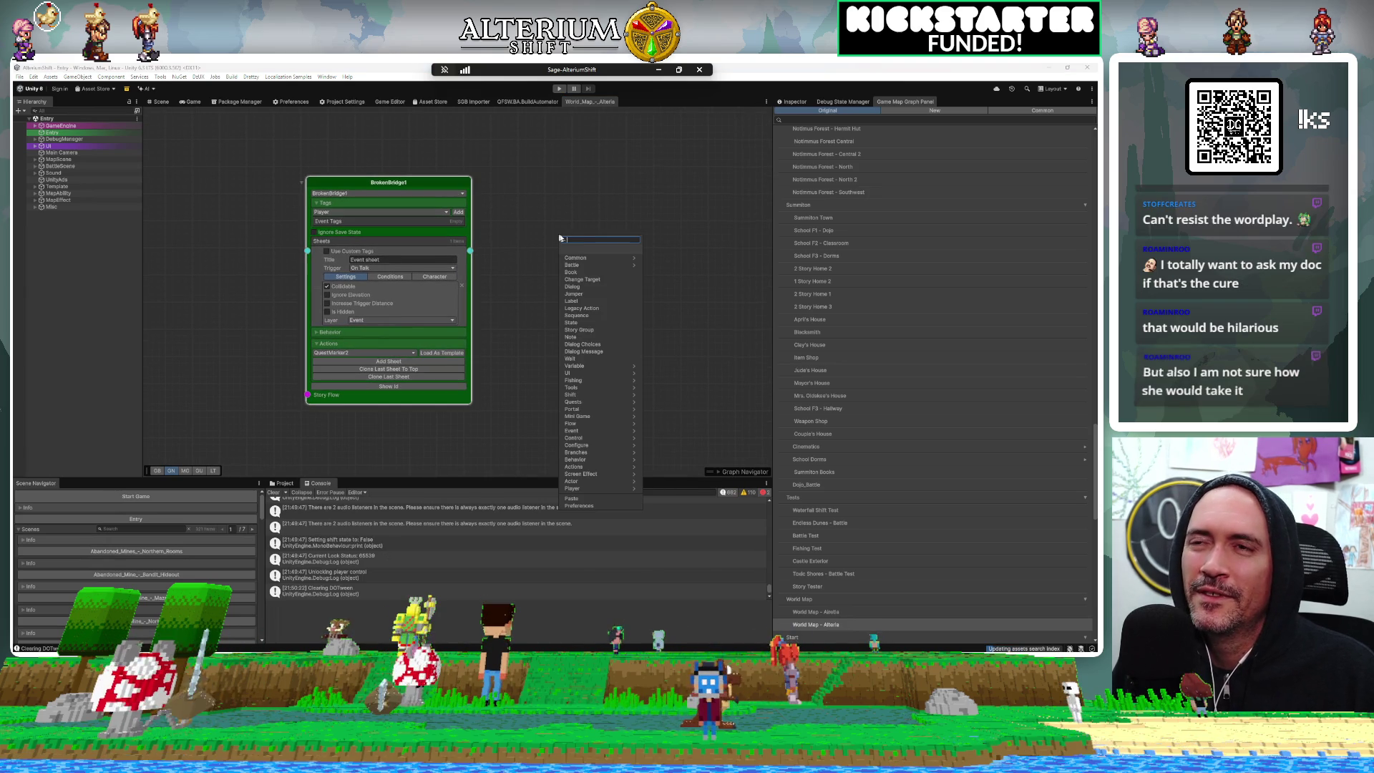
text(event)
click(607, 265)
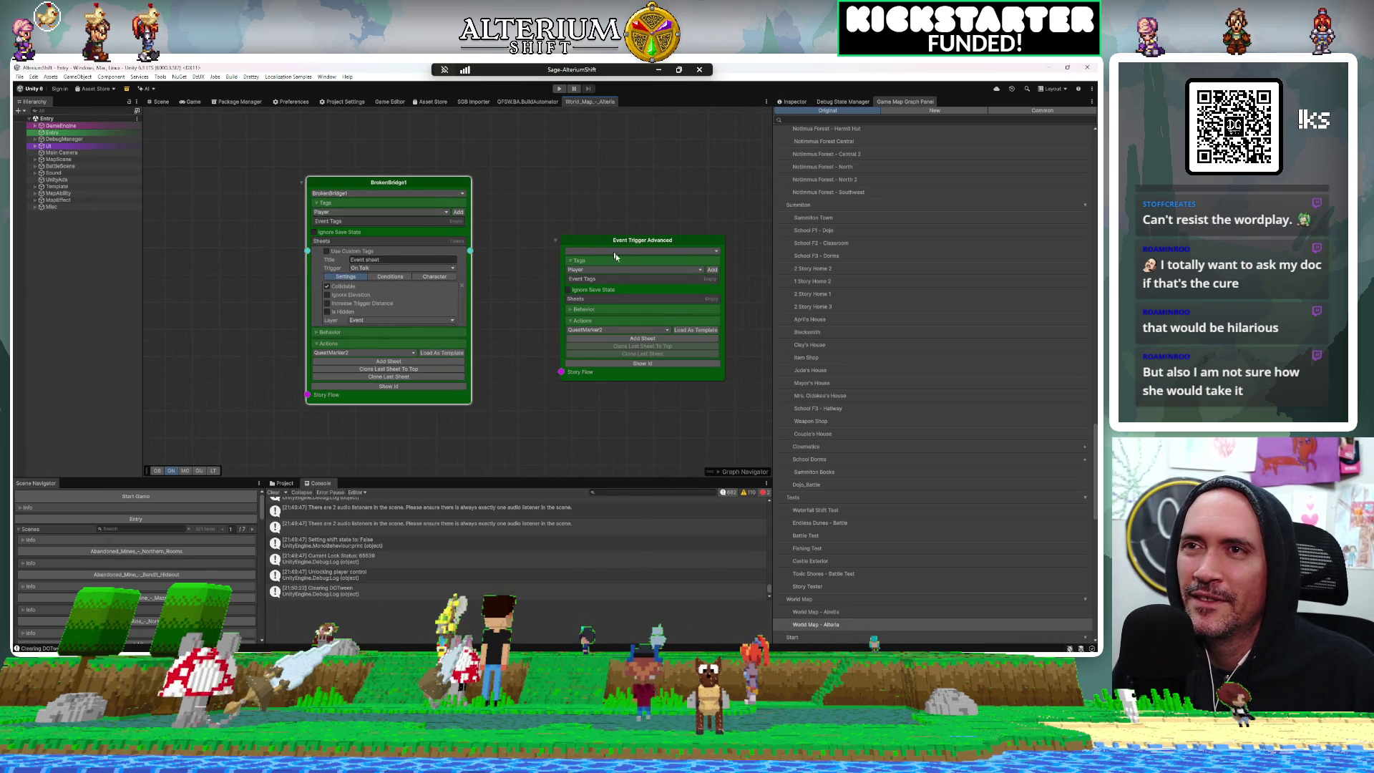
click(625, 252)
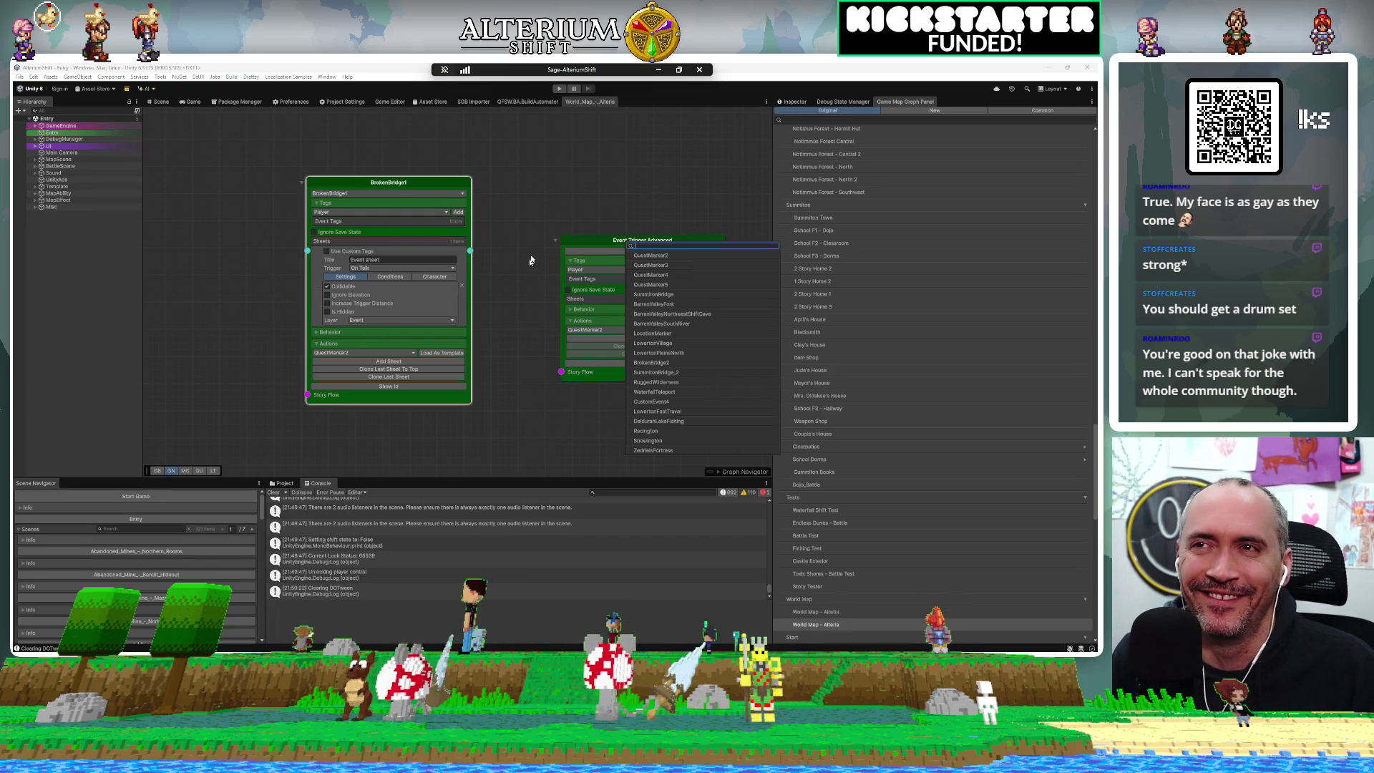
Assign BrokenBridge2 to the second node, position it, and clear its script id
click(560, 225)
mouse_move(577, 244)
mouse_down()
mouse_move(512, 187)
mouse_move(520, 199)
mouse_up()
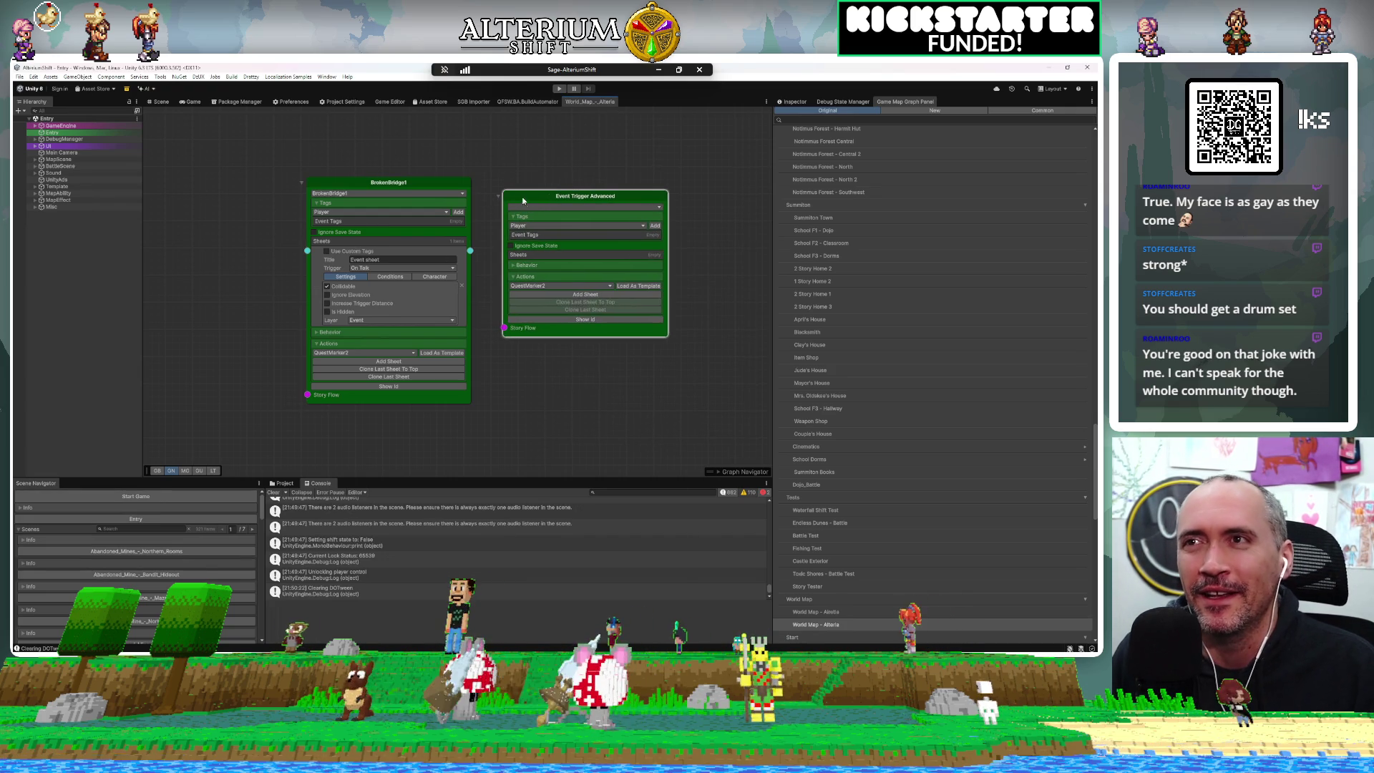
click(538, 208)
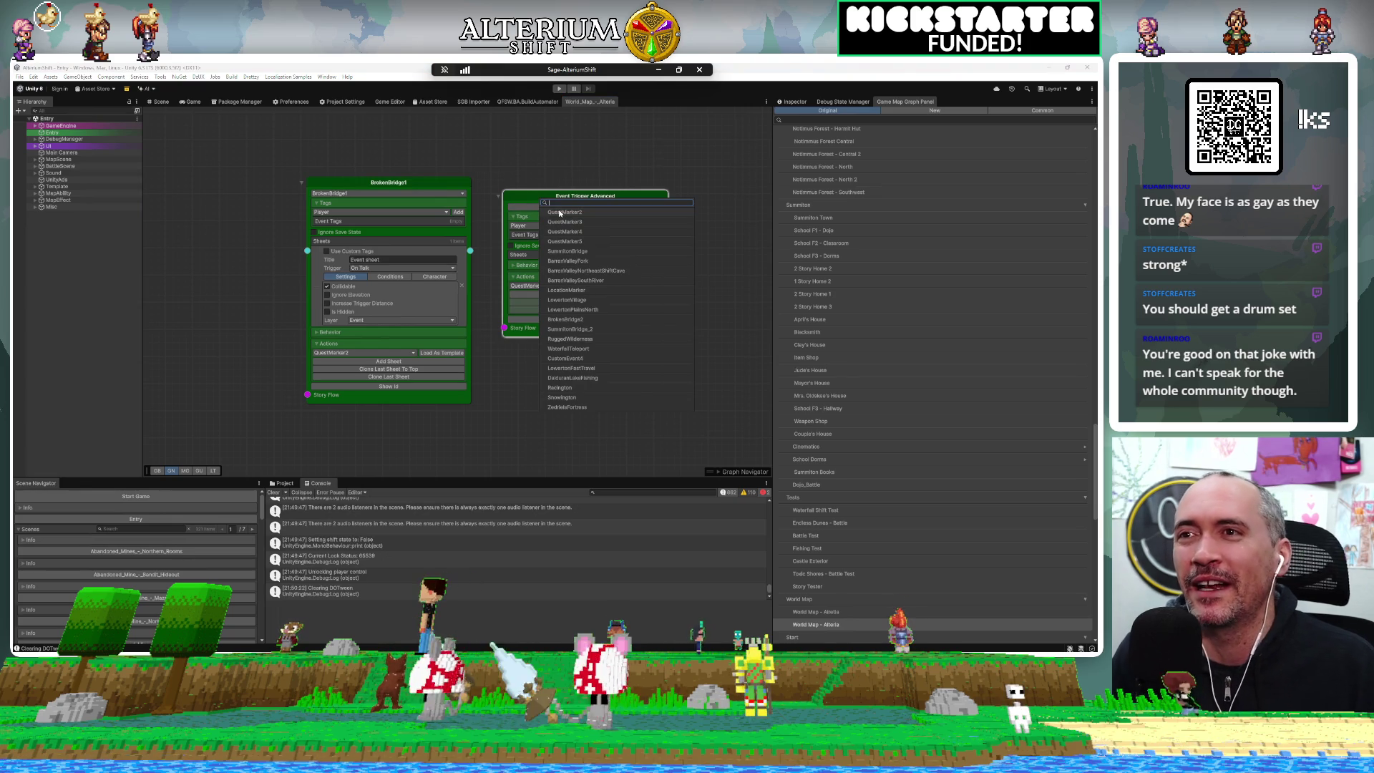
click(539, 219)
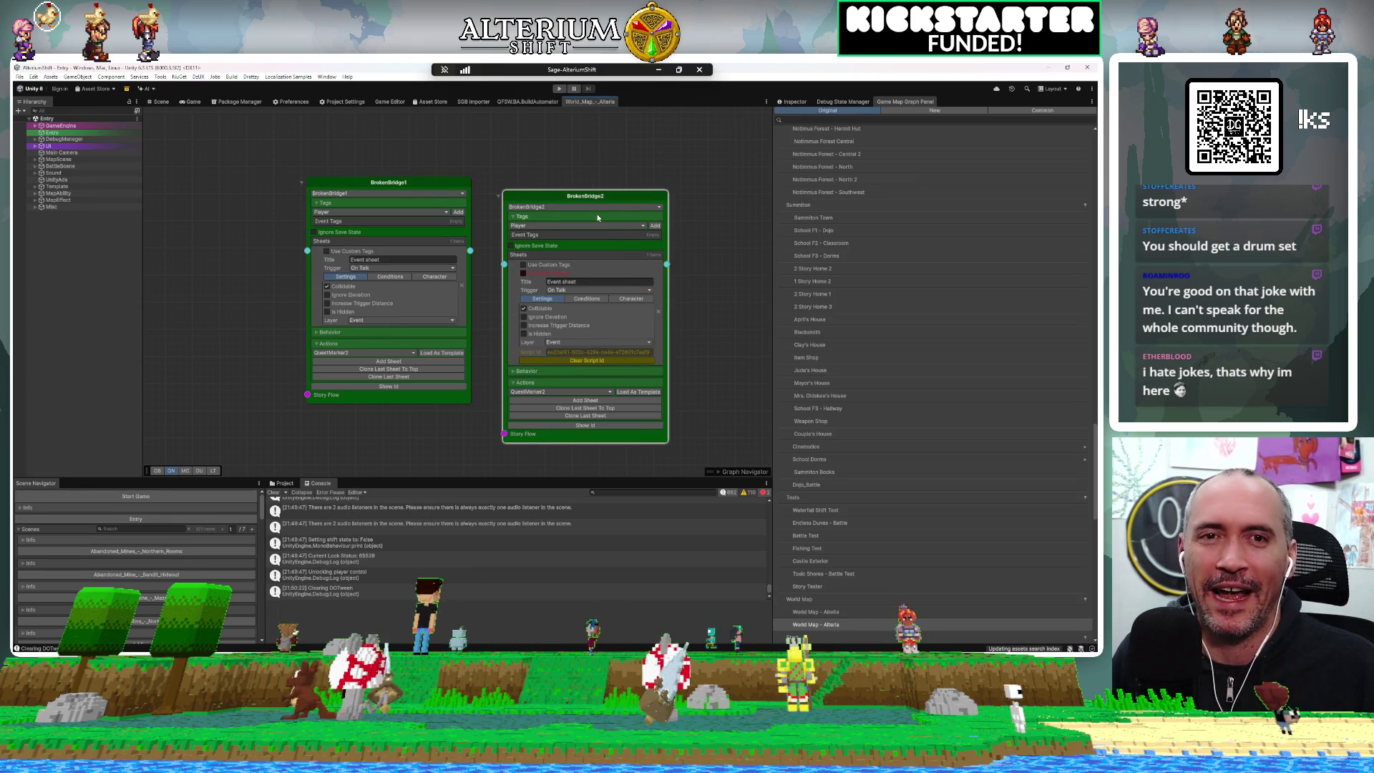
drag(588, 205, 595, 205)
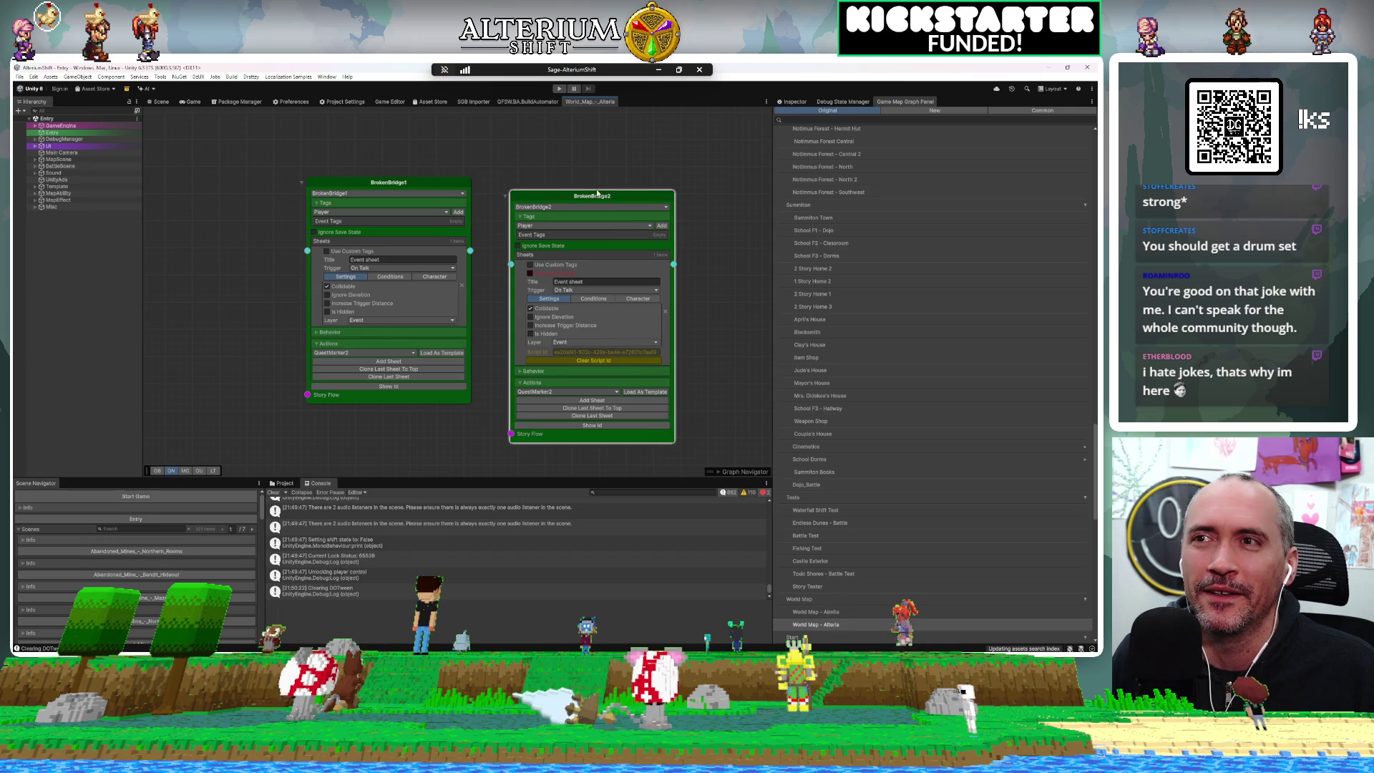
click(586, 362)
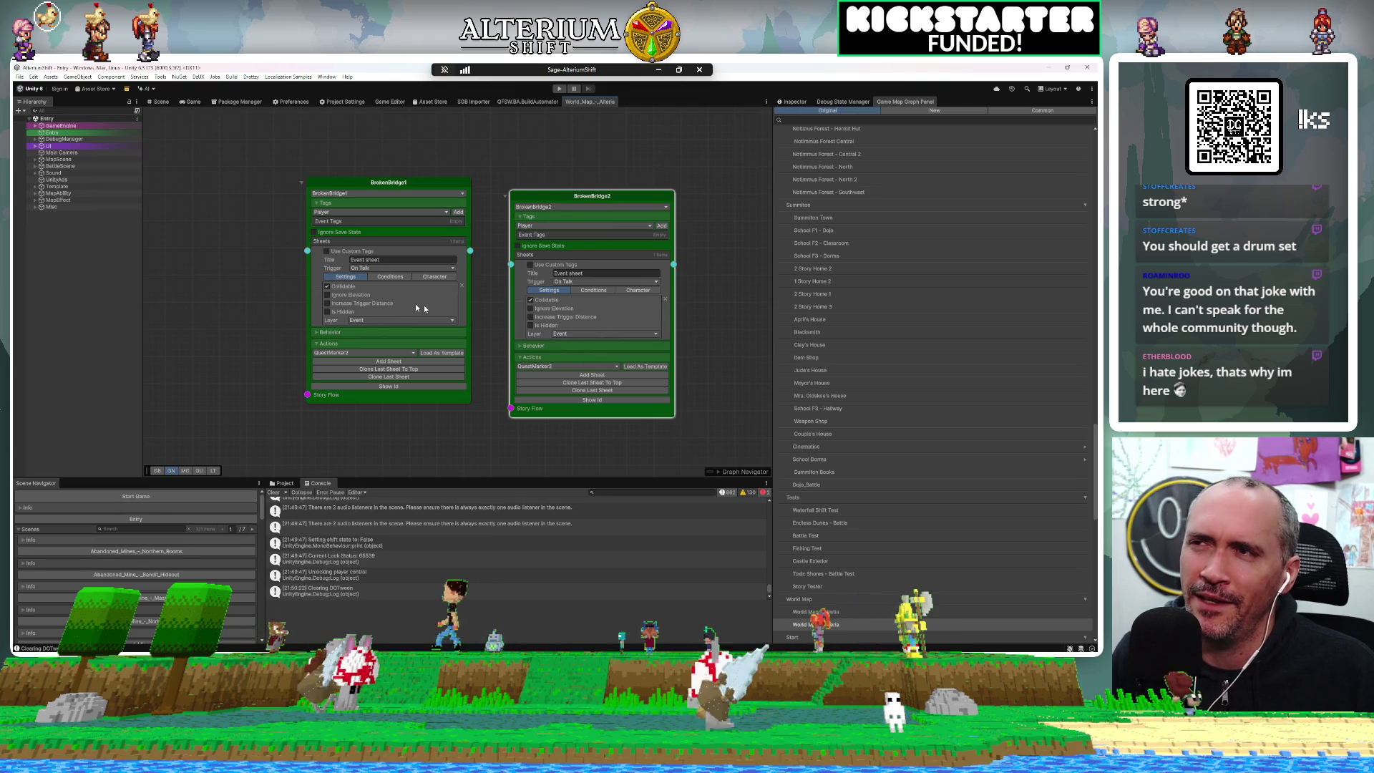
Confirm BrokenBridge1's trigger remains On Talk, then switch to the Kickstarter update page
click(386, 269)
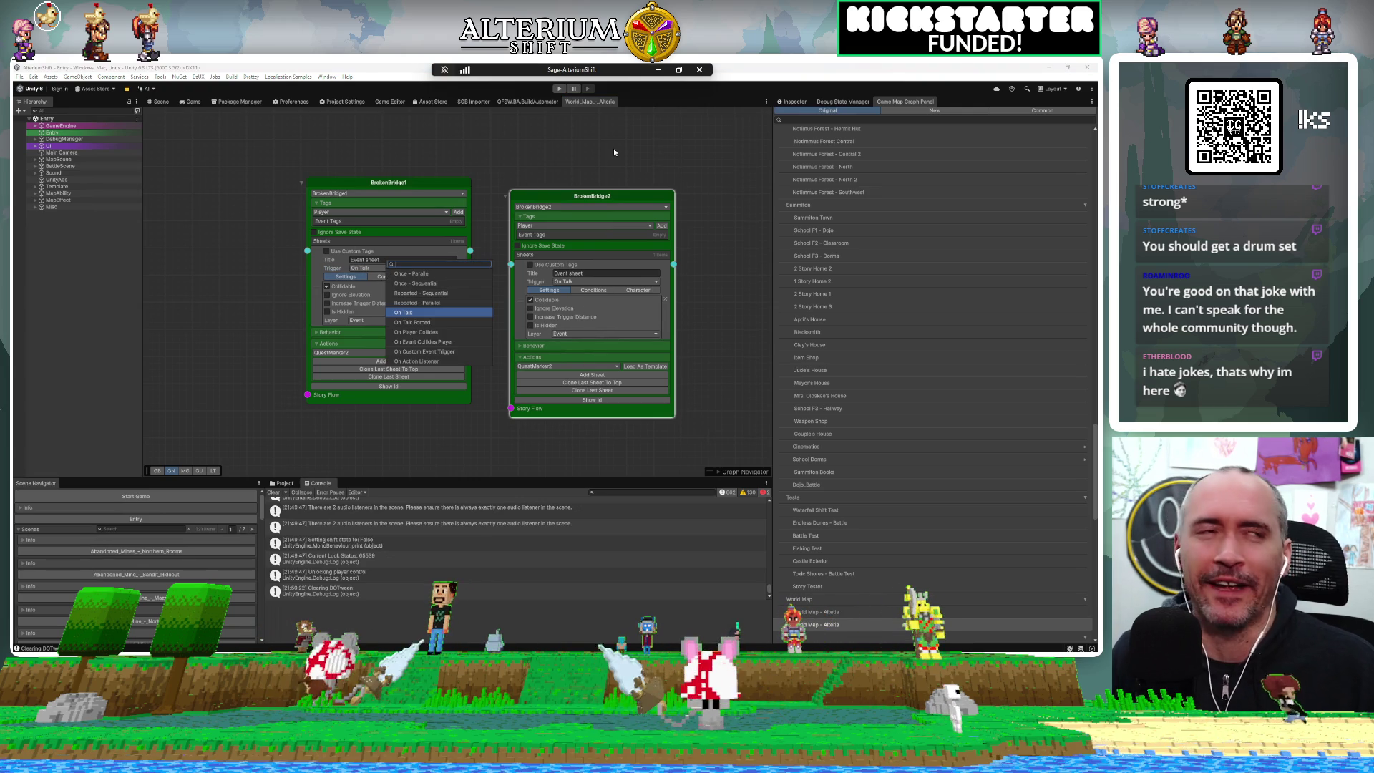
click(614, 152)
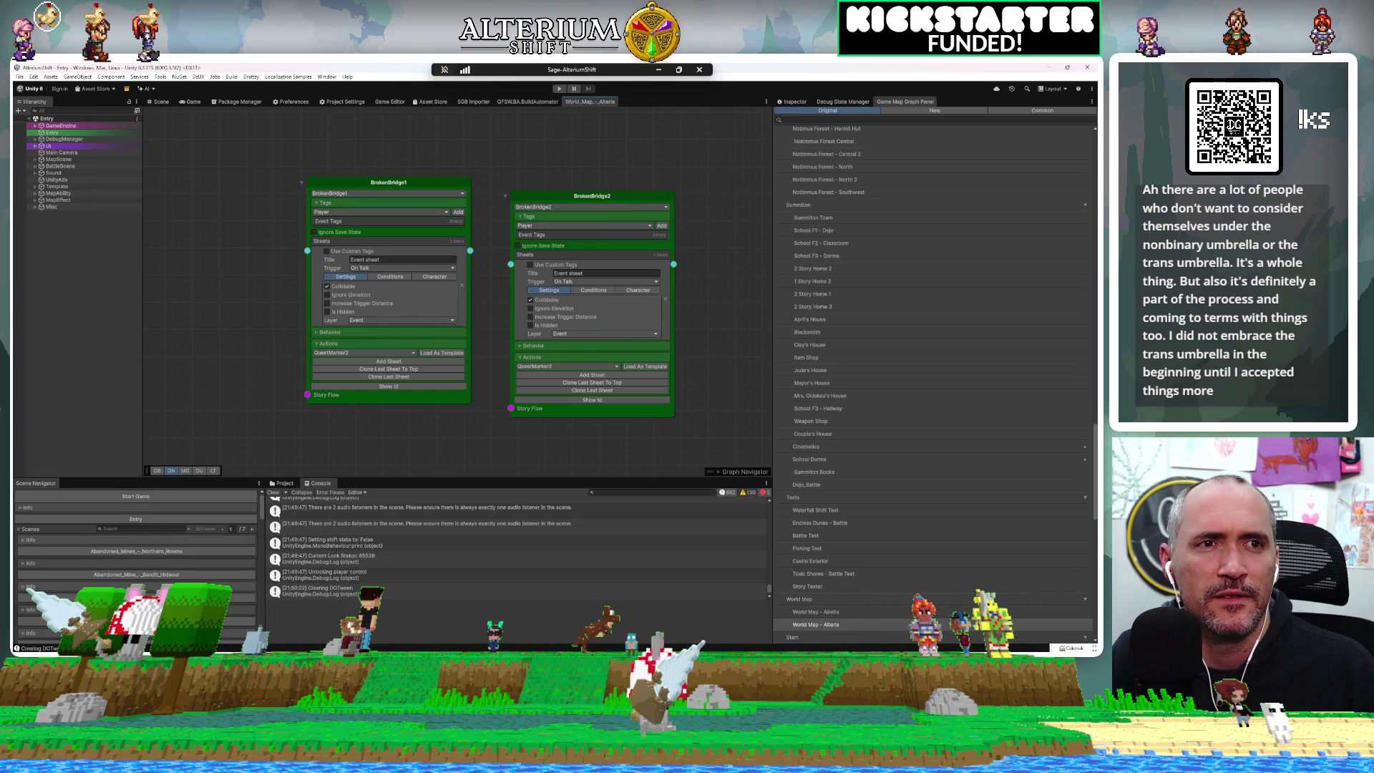
key(alt+Tab)
Move the browser over the editor and zoom the Kickstarter update text to about 150%
mouse_move(1038, 114)
mouse_down()
mouse_move(298, 106)
mouse_move(271, 89)
mouse_up()
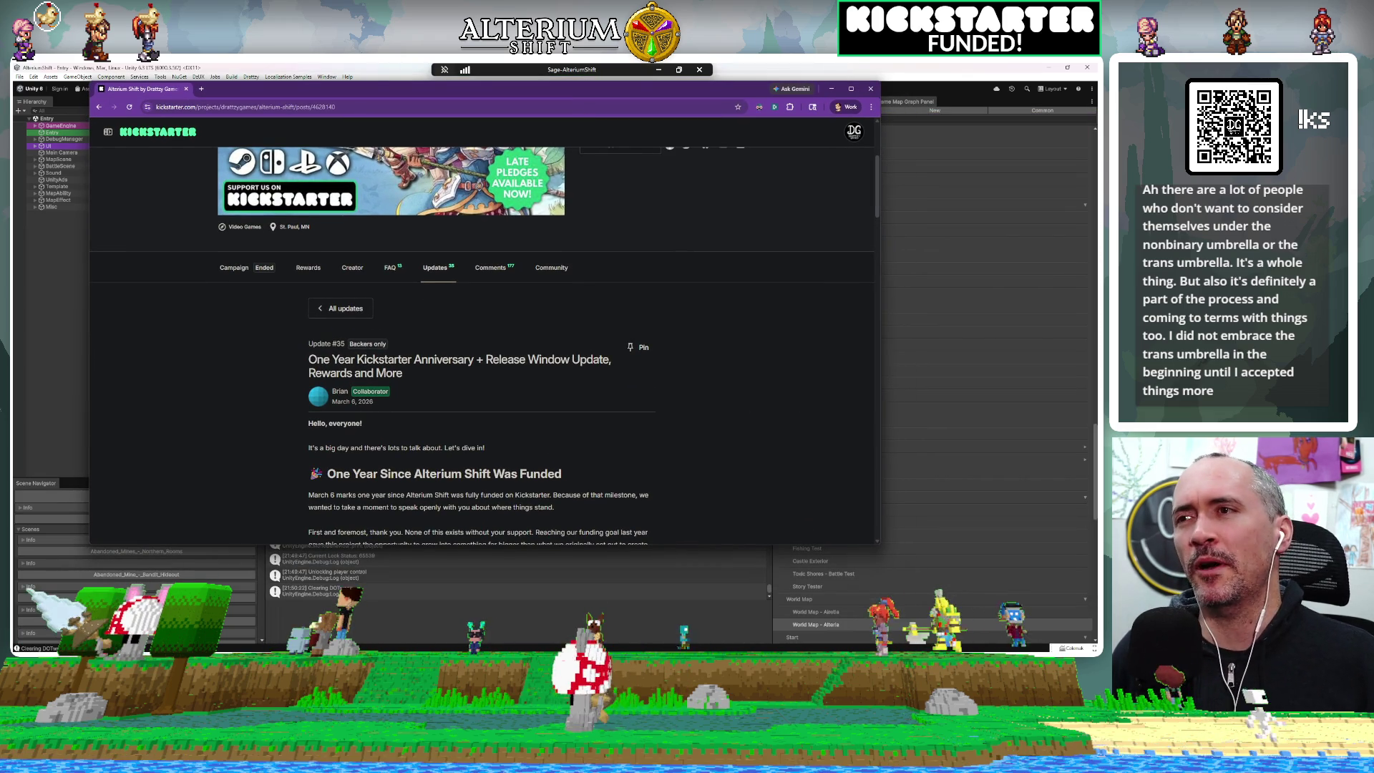
drag(405, 373, 299, 362)
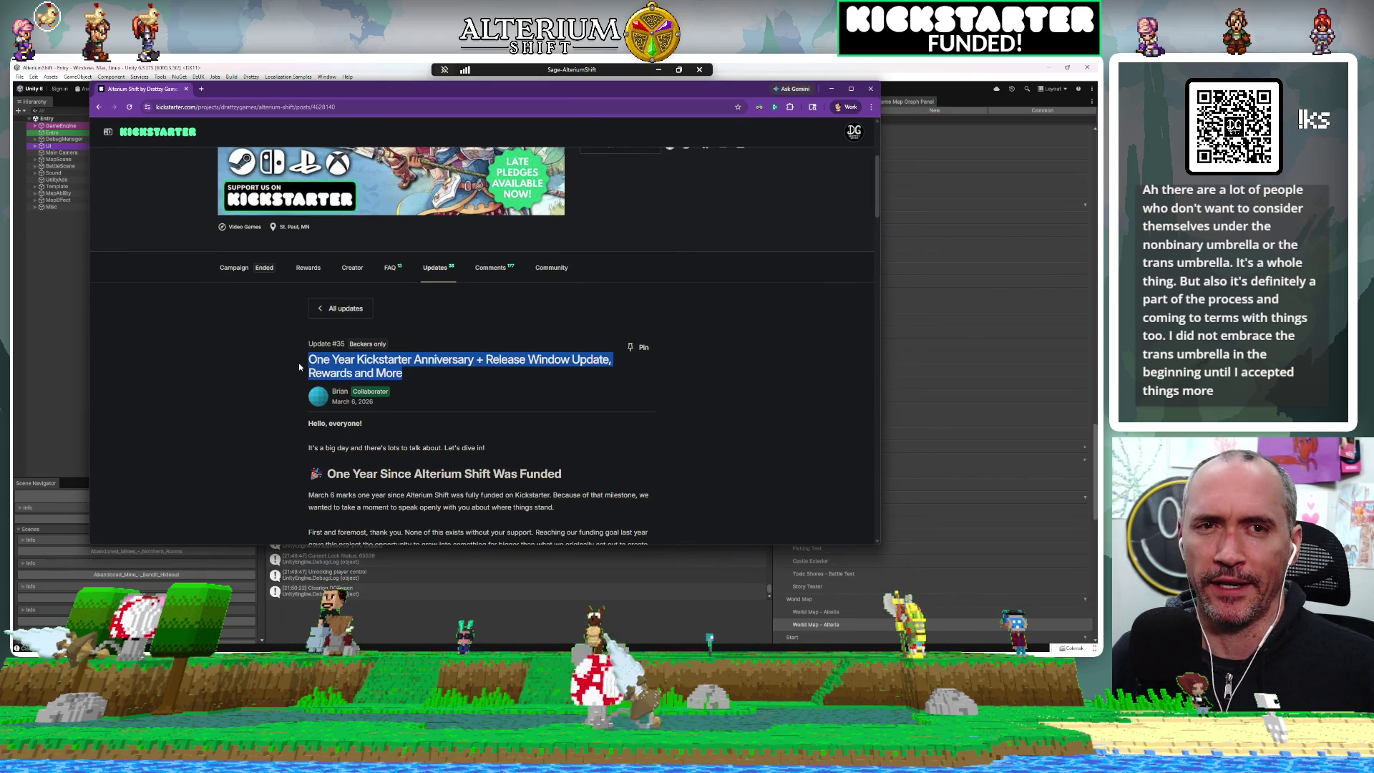
scroll(517, 428, down, 3)
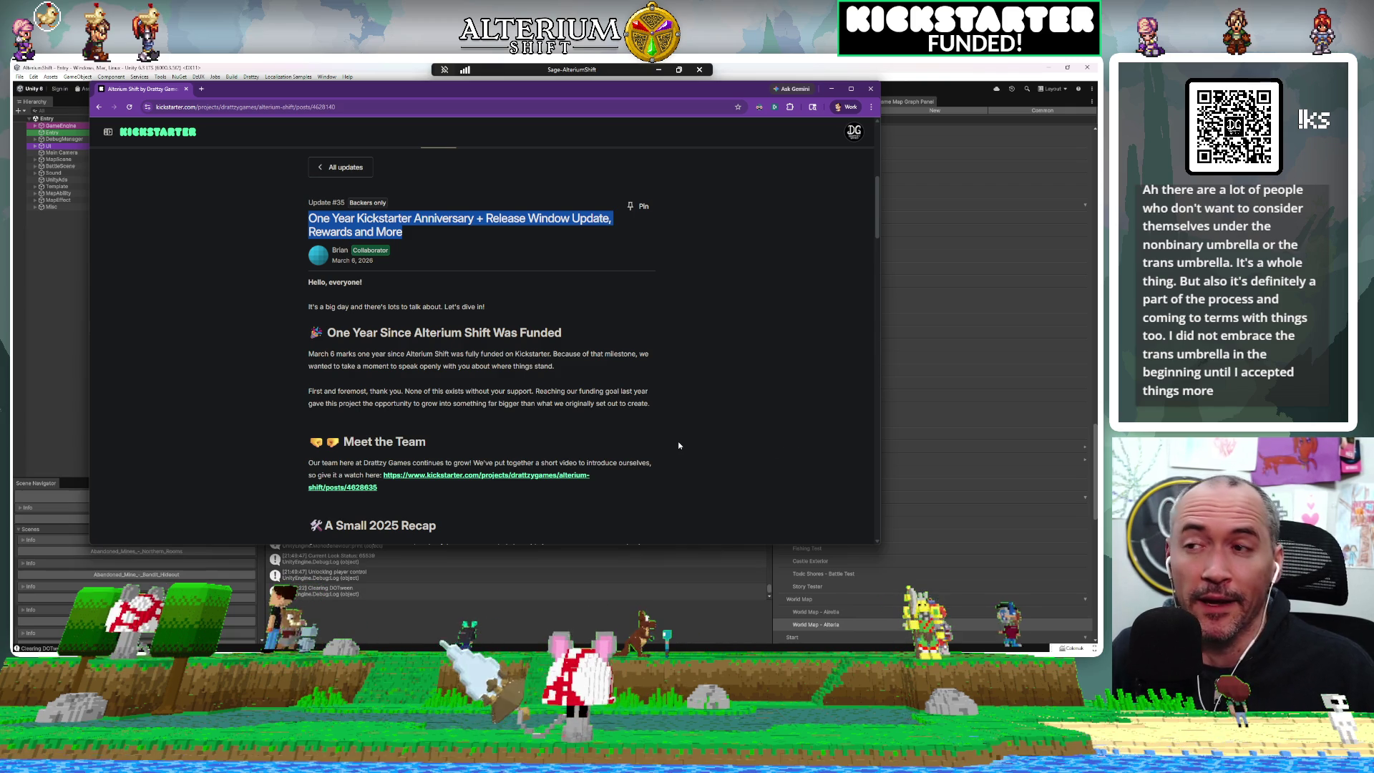
scroll(679, 445, down, 3)
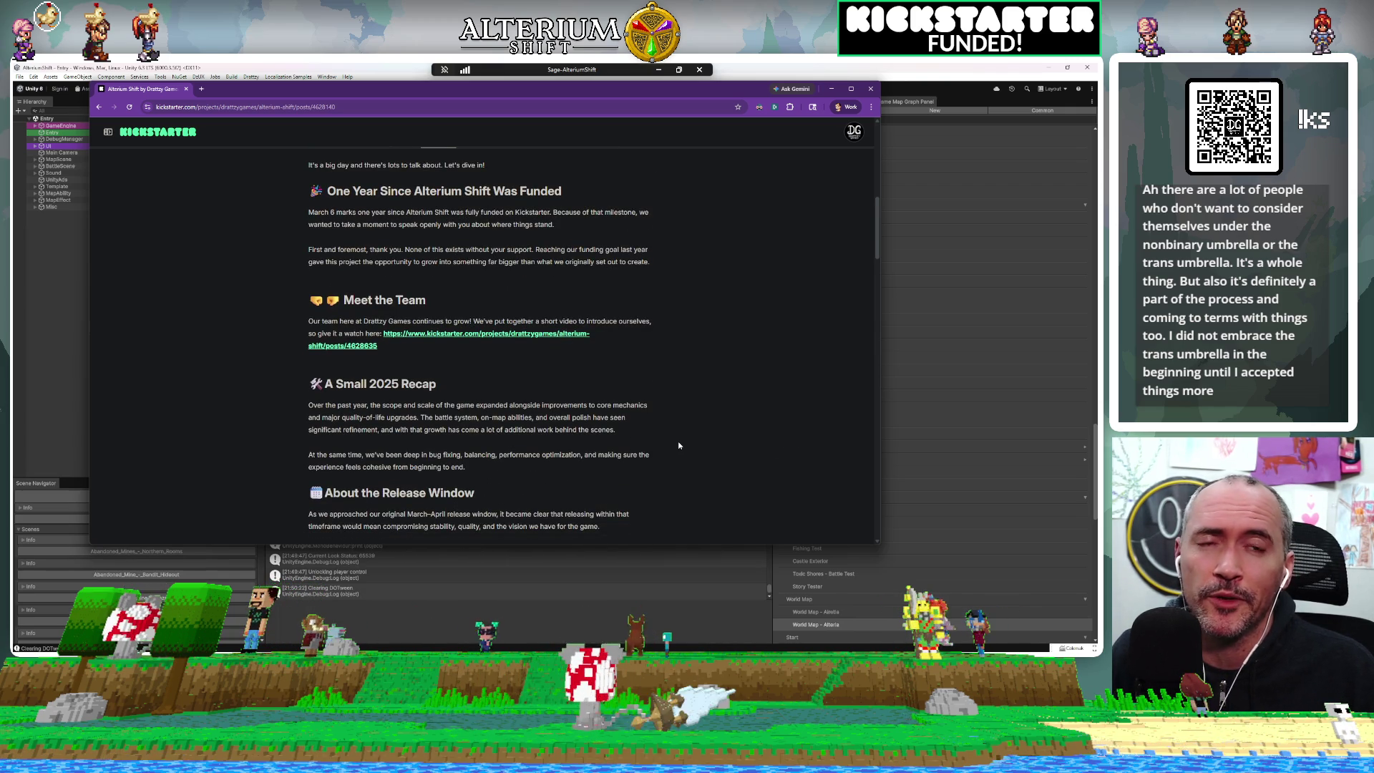
key(ctrl+plus)
key(ctrl+plus)
key(ctrl+plus)
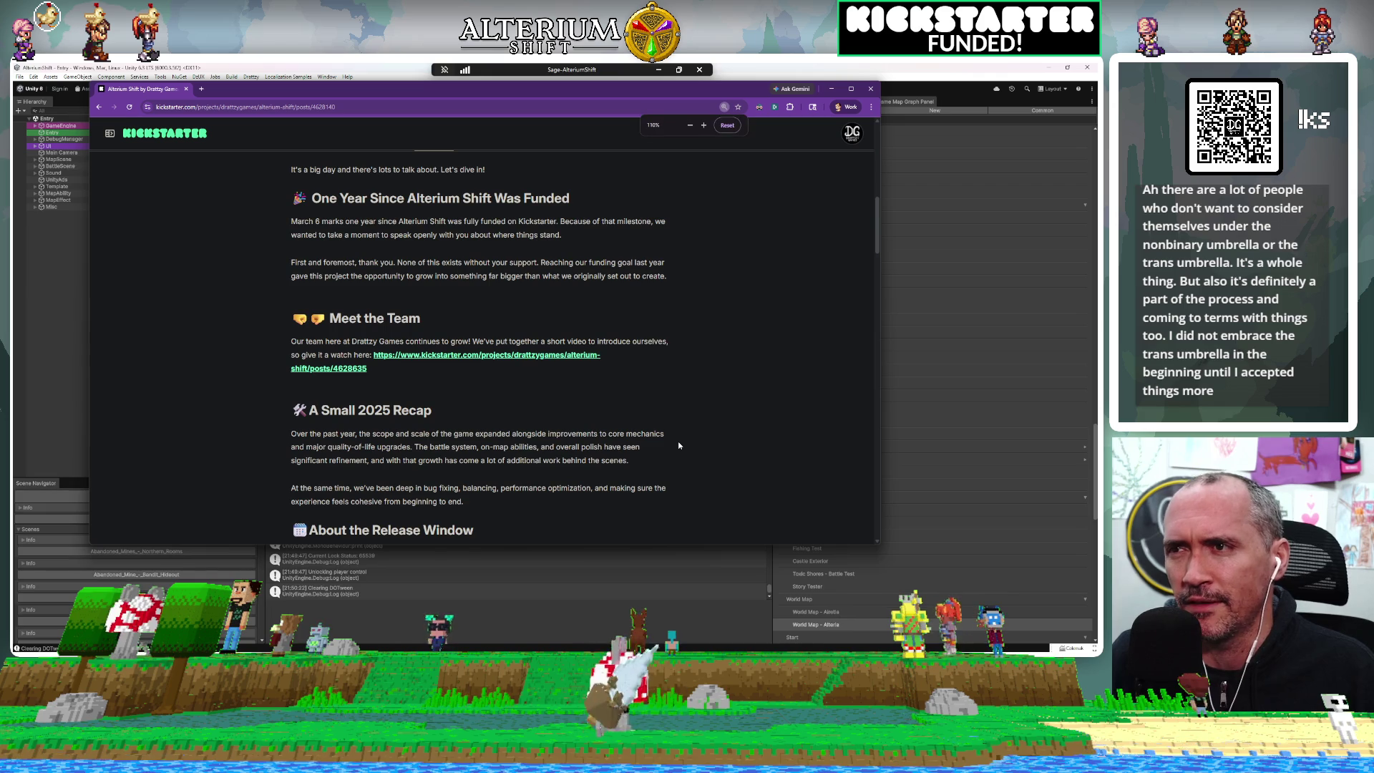
key(ctrl+plus)
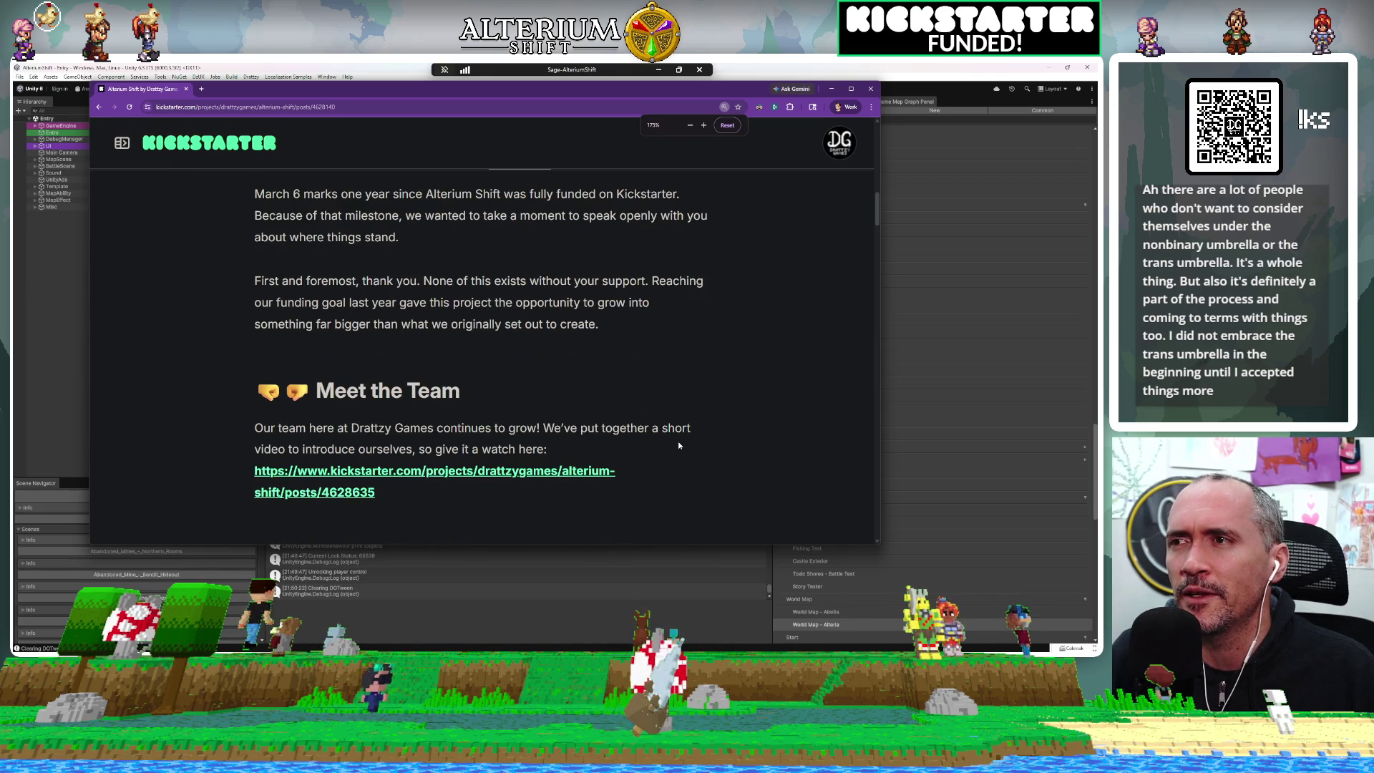
key(ctrl+plus)
key(Up)
key(Up)
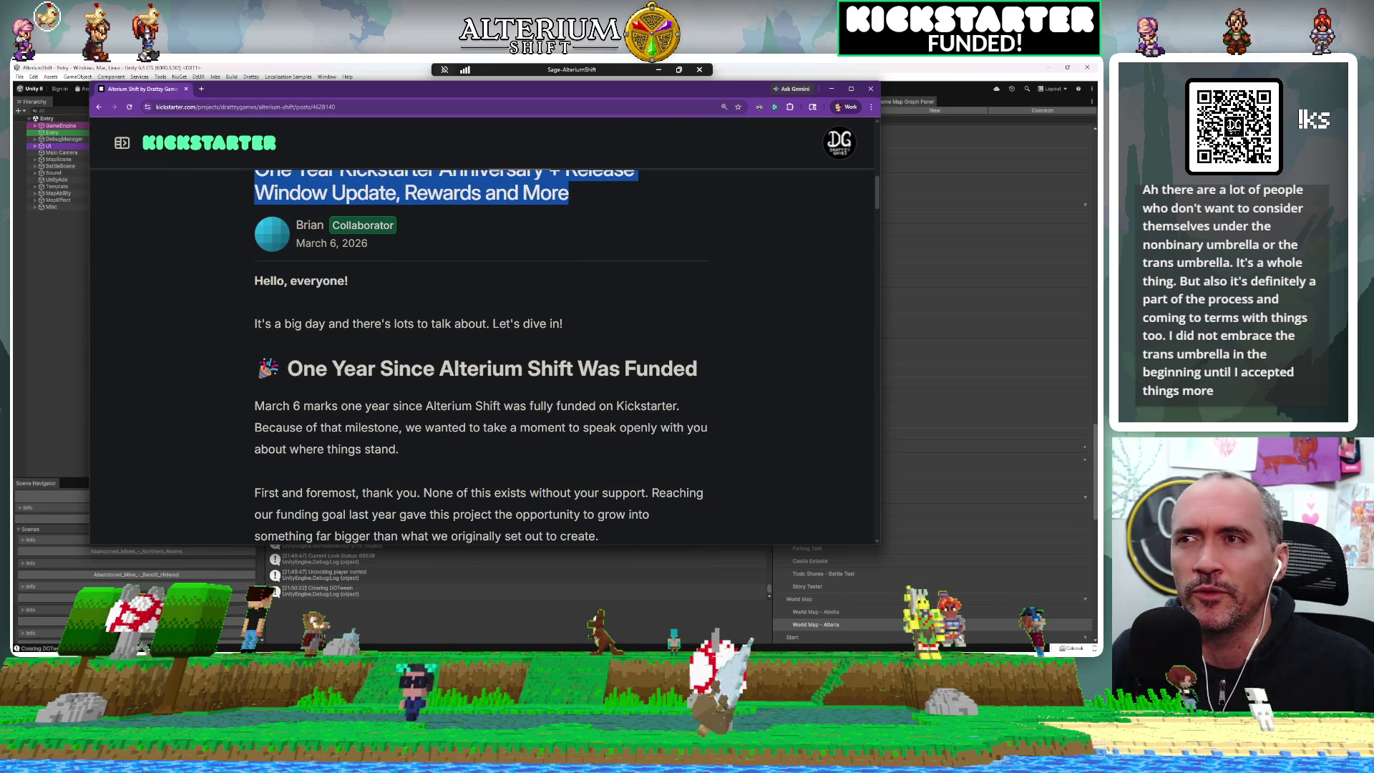
key(Down)
key(Down)
Read through the backer comments, highlight a thank-you comment, then minimize the browser
scroll(590, 367, down, 1)
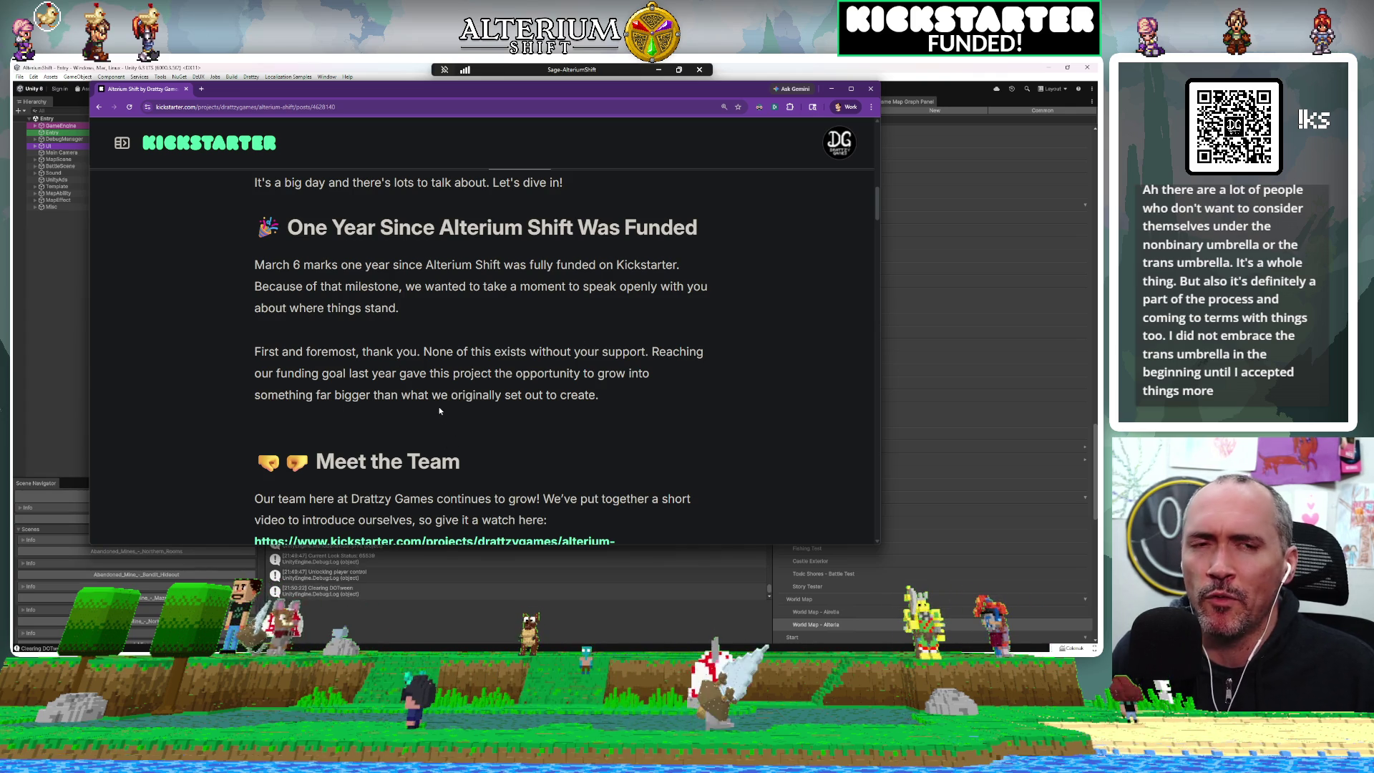
scroll(439, 410, down, 15)
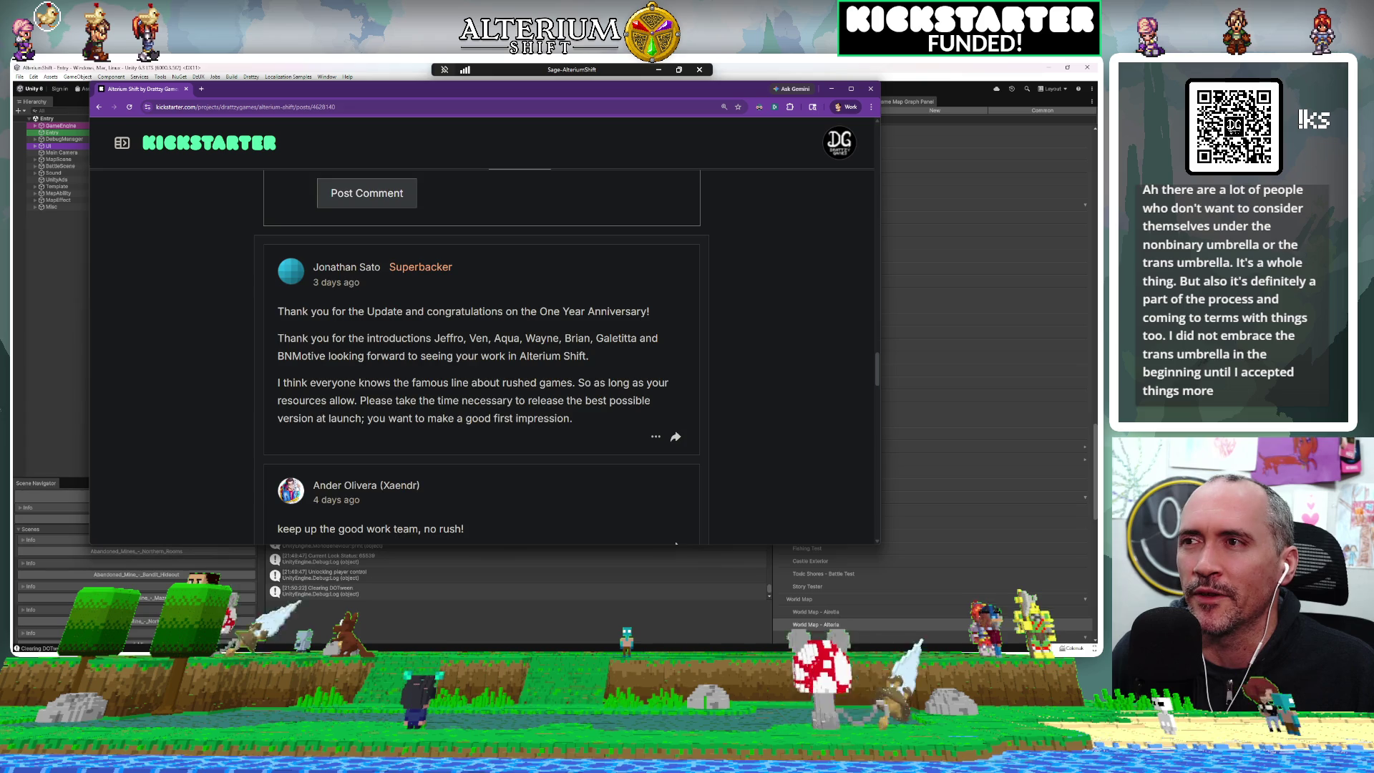
scroll(676, 543, down, 1)
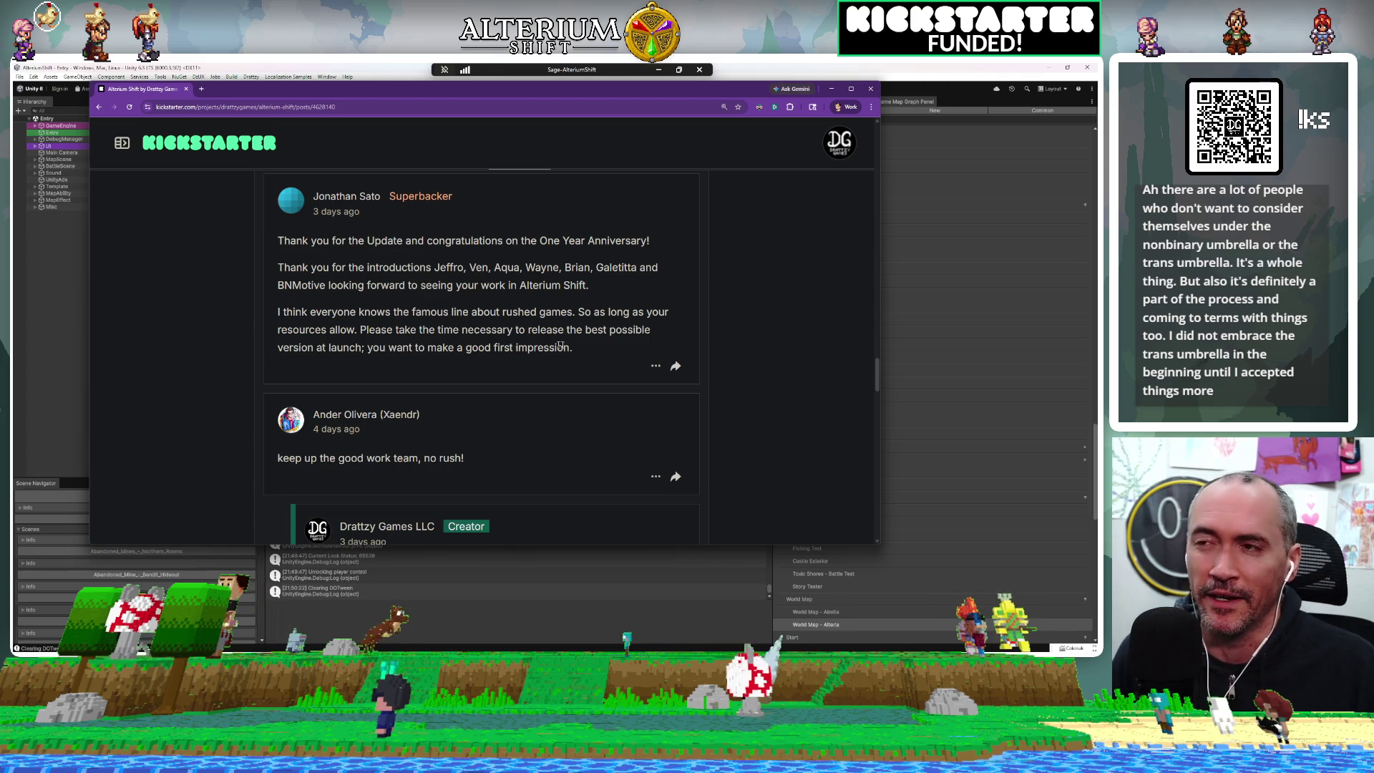
scroll(537, 343, down, 5)
scroll(619, 350, down, 4)
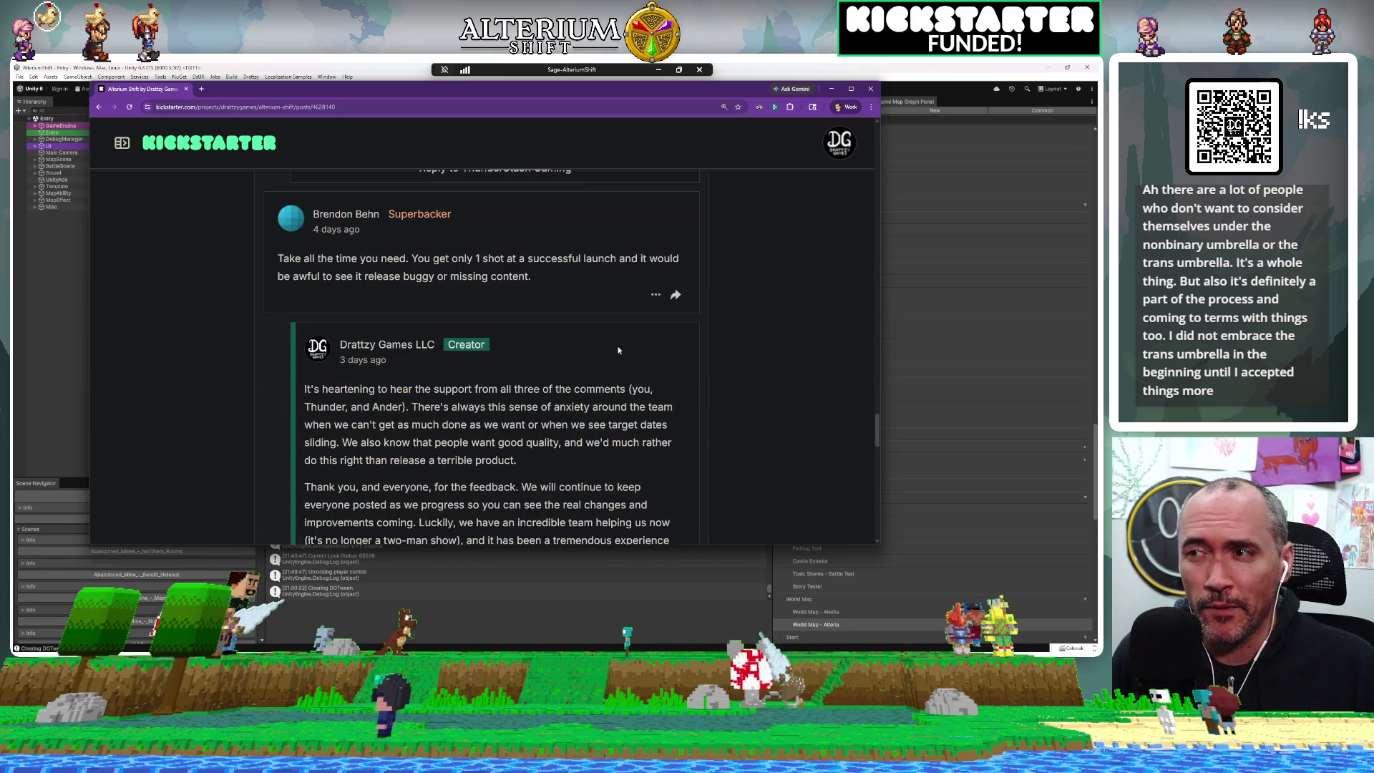
scroll(619, 350, down, 5)
scroll(619, 350, up, 5)
scroll(619, 350, up, 2)
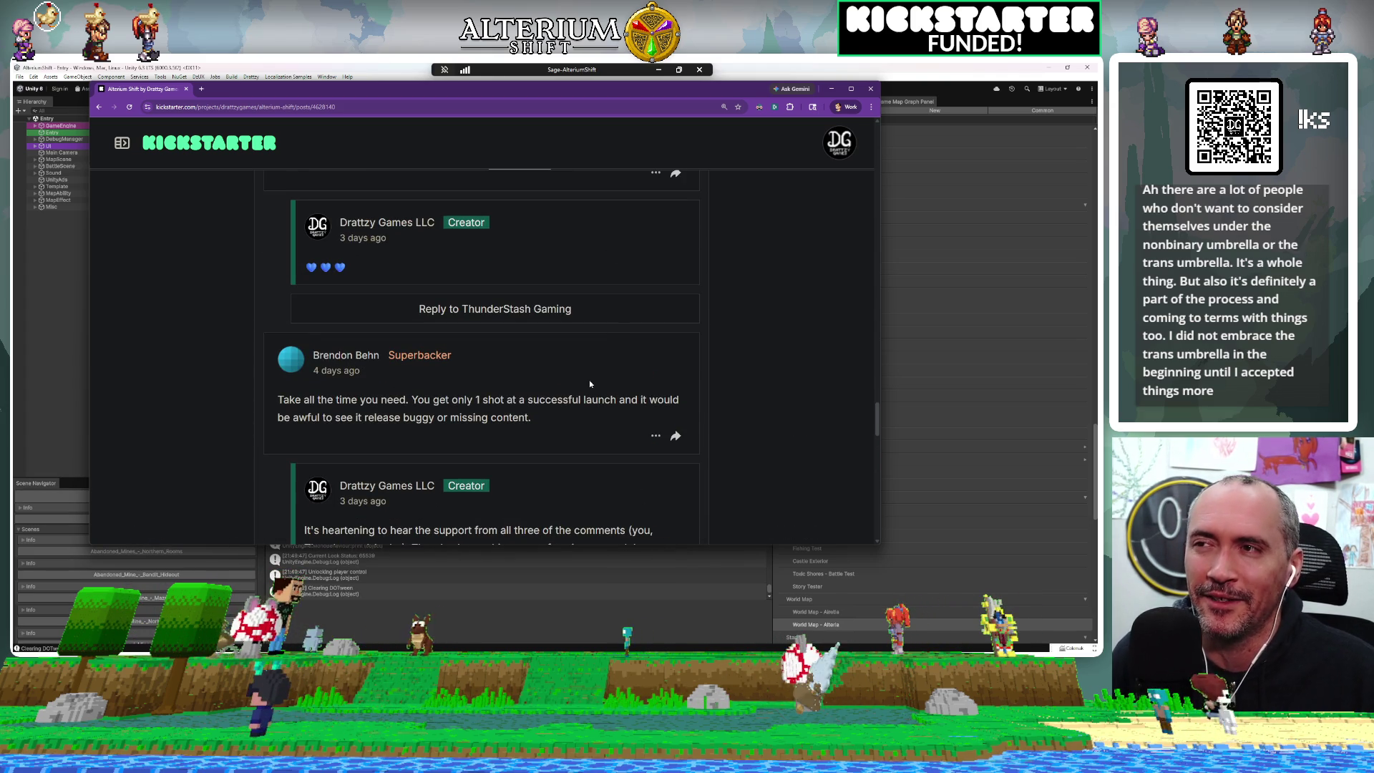
scroll(590, 384, up, 12)
scroll(363, 427, up, 2)
scroll(363, 427, down, 2)
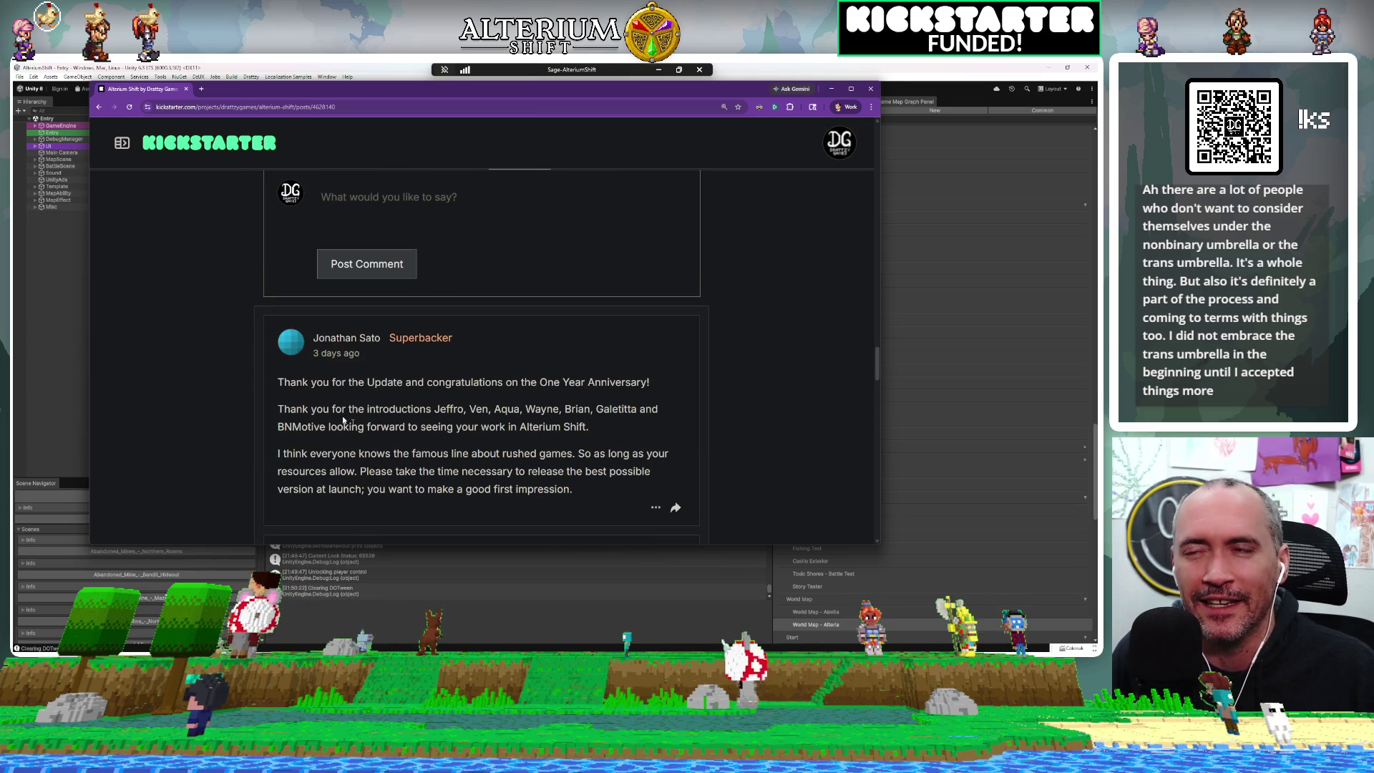
mouse_move(290, 382)
mouse_down()
mouse_move(415, 389)
mouse_move(548, 446)
mouse_up()
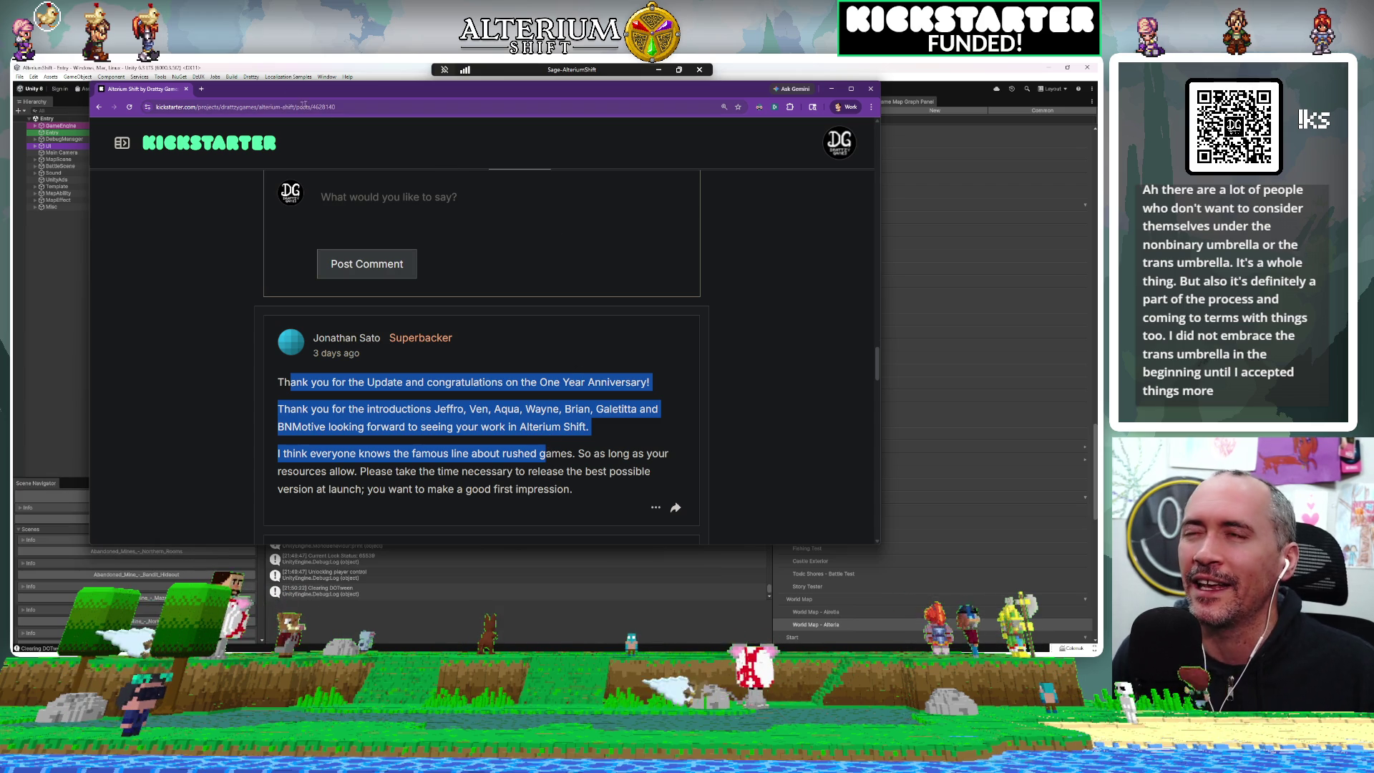
key(super+Down)
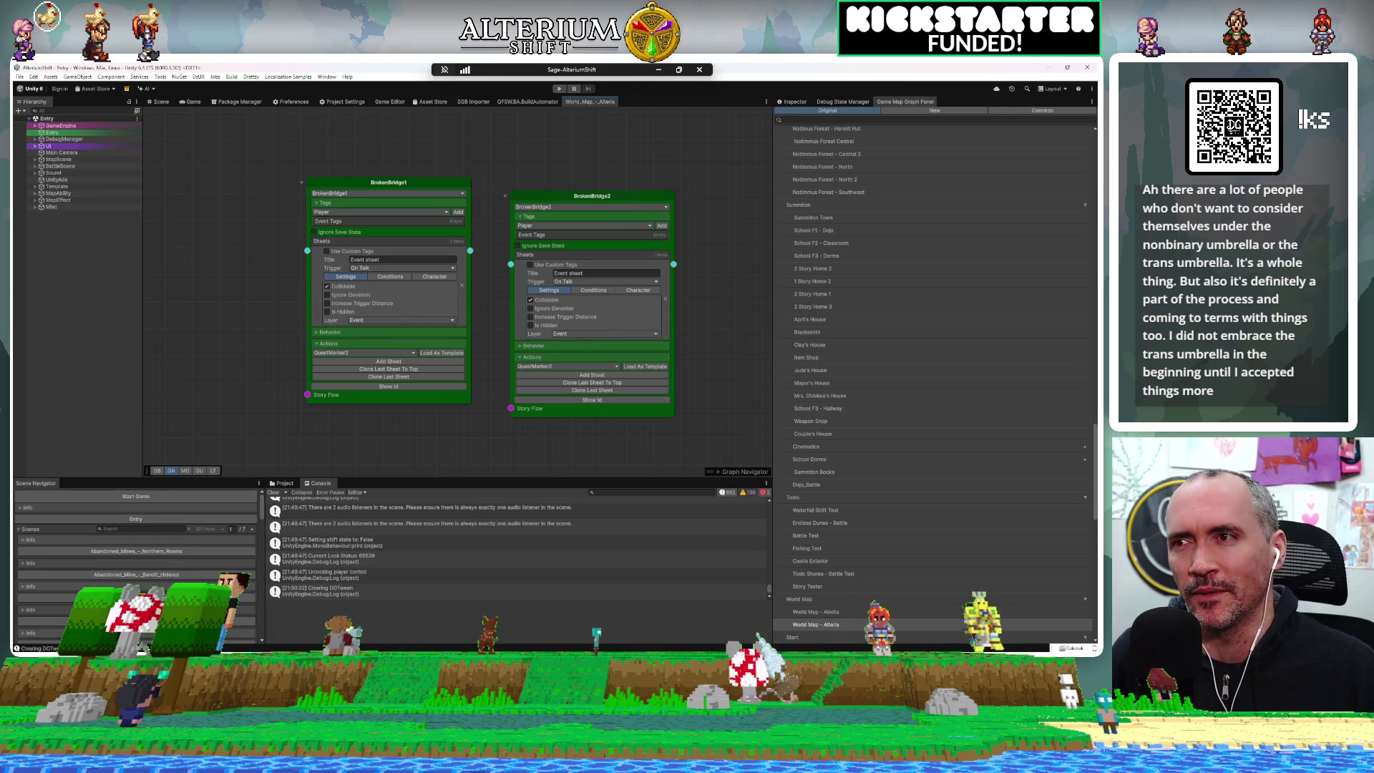
Confirm BrokenBridge1 stays On Talk and add a Check Variable condition to its sheet
click(593, 292)
click(383, 277)
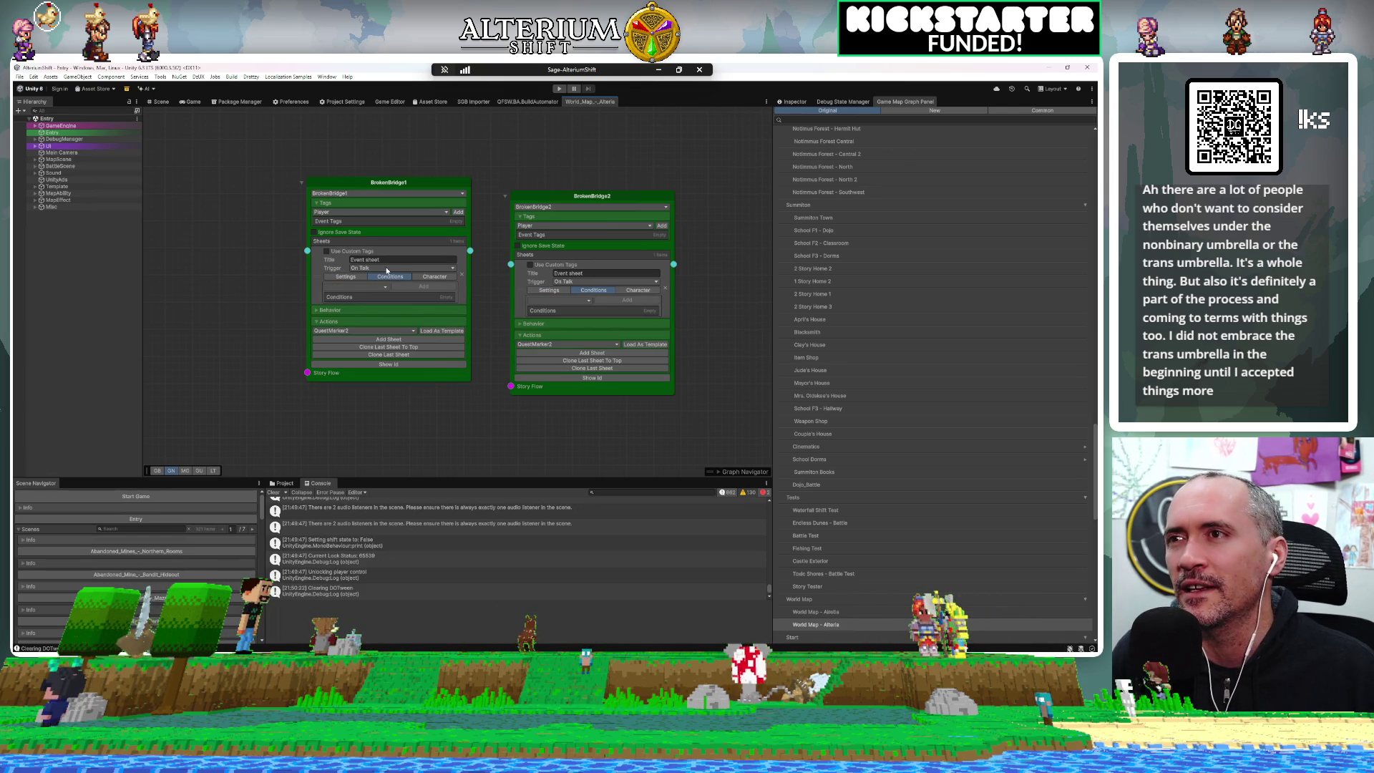
click(386, 269)
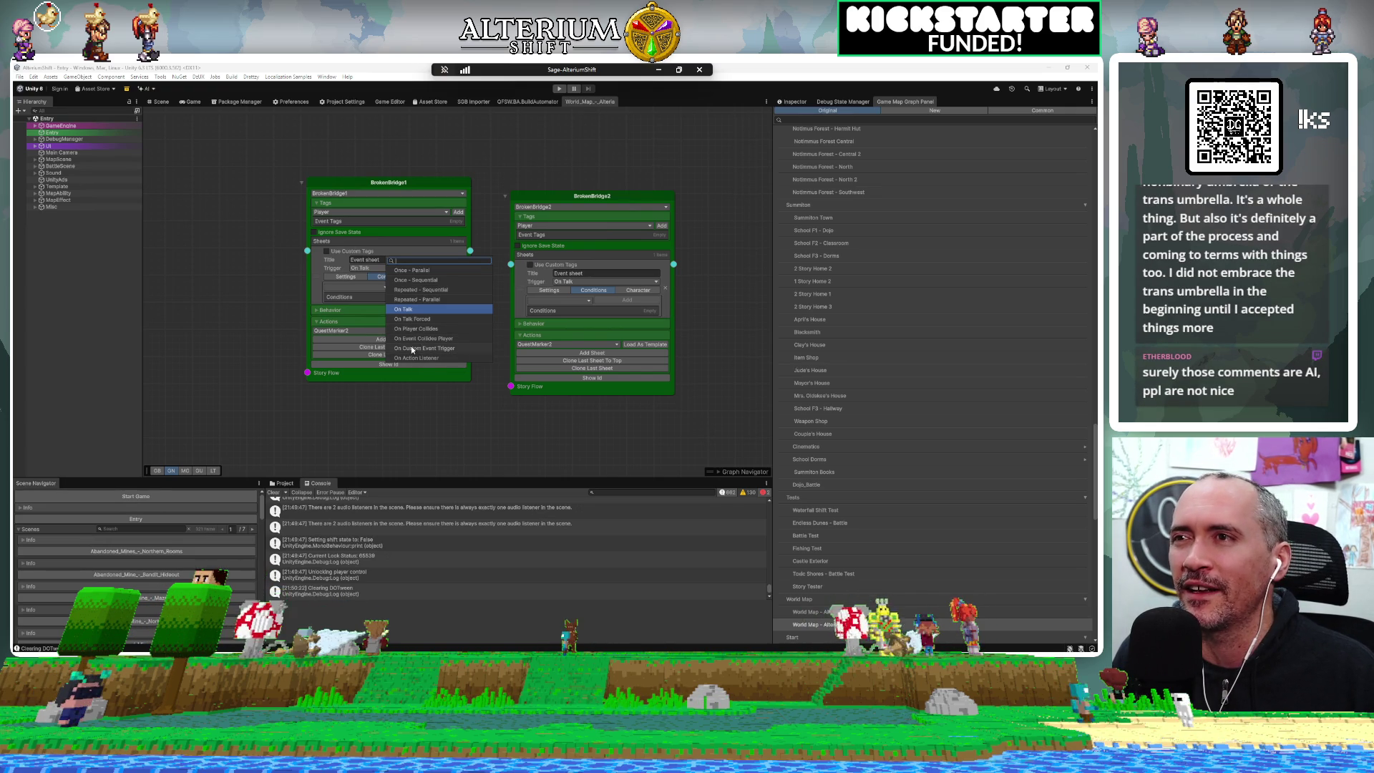
click(313, 268)
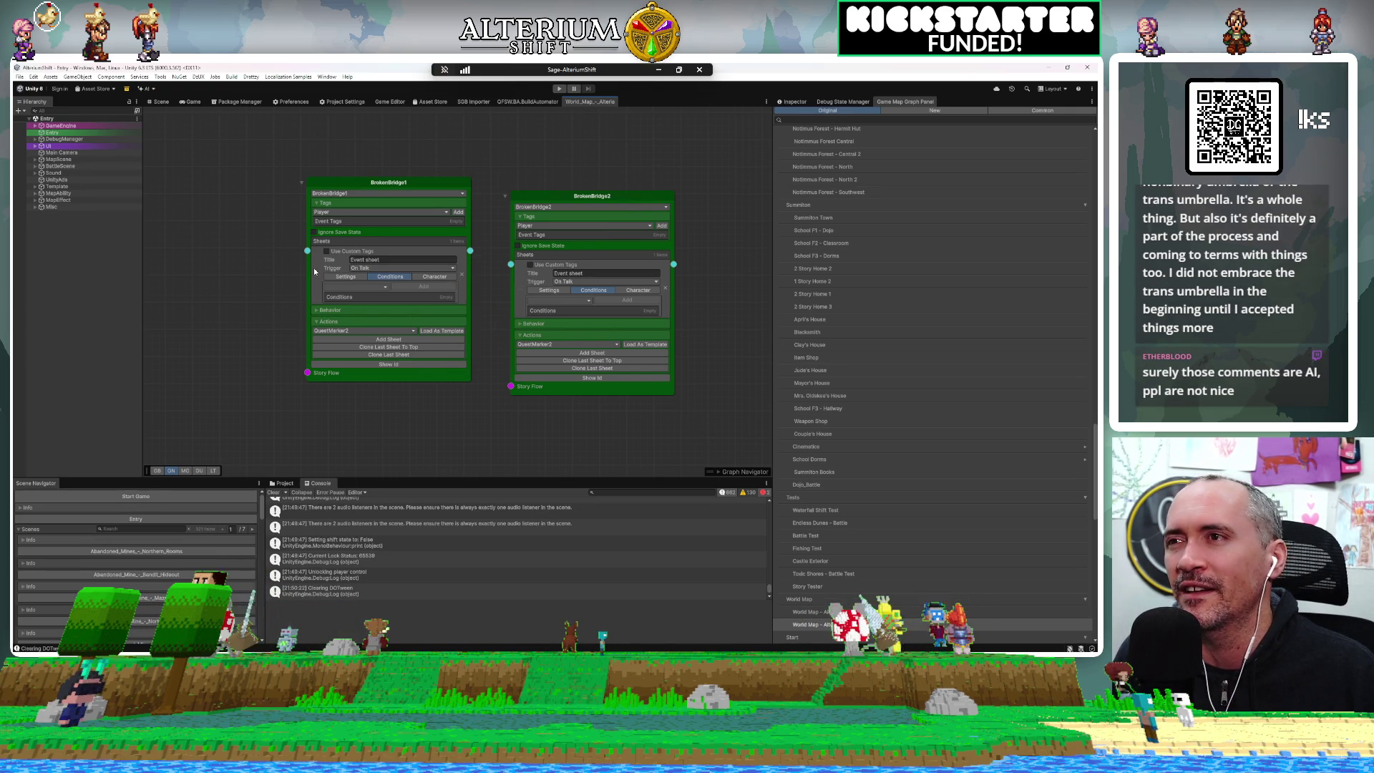
click(368, 287)
click(387, 301)
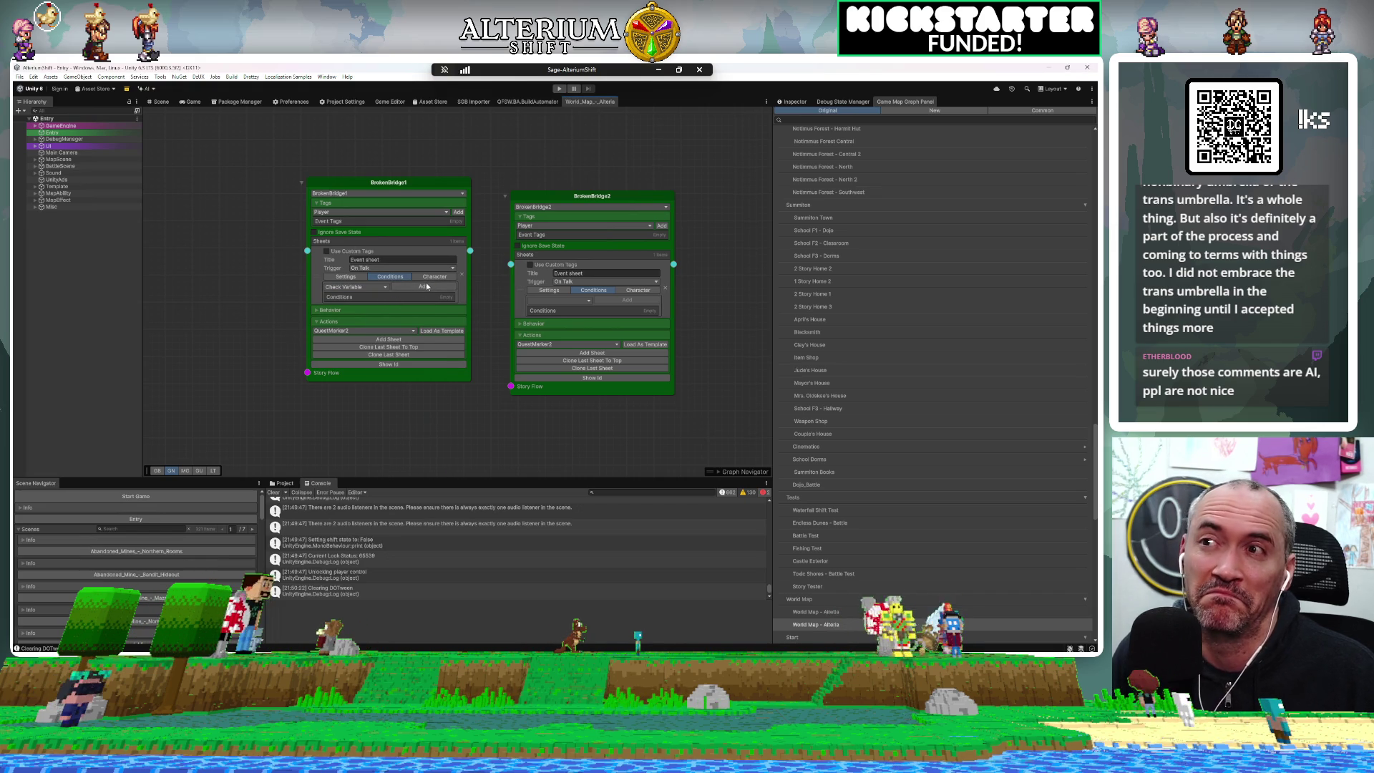
click(425, 284)
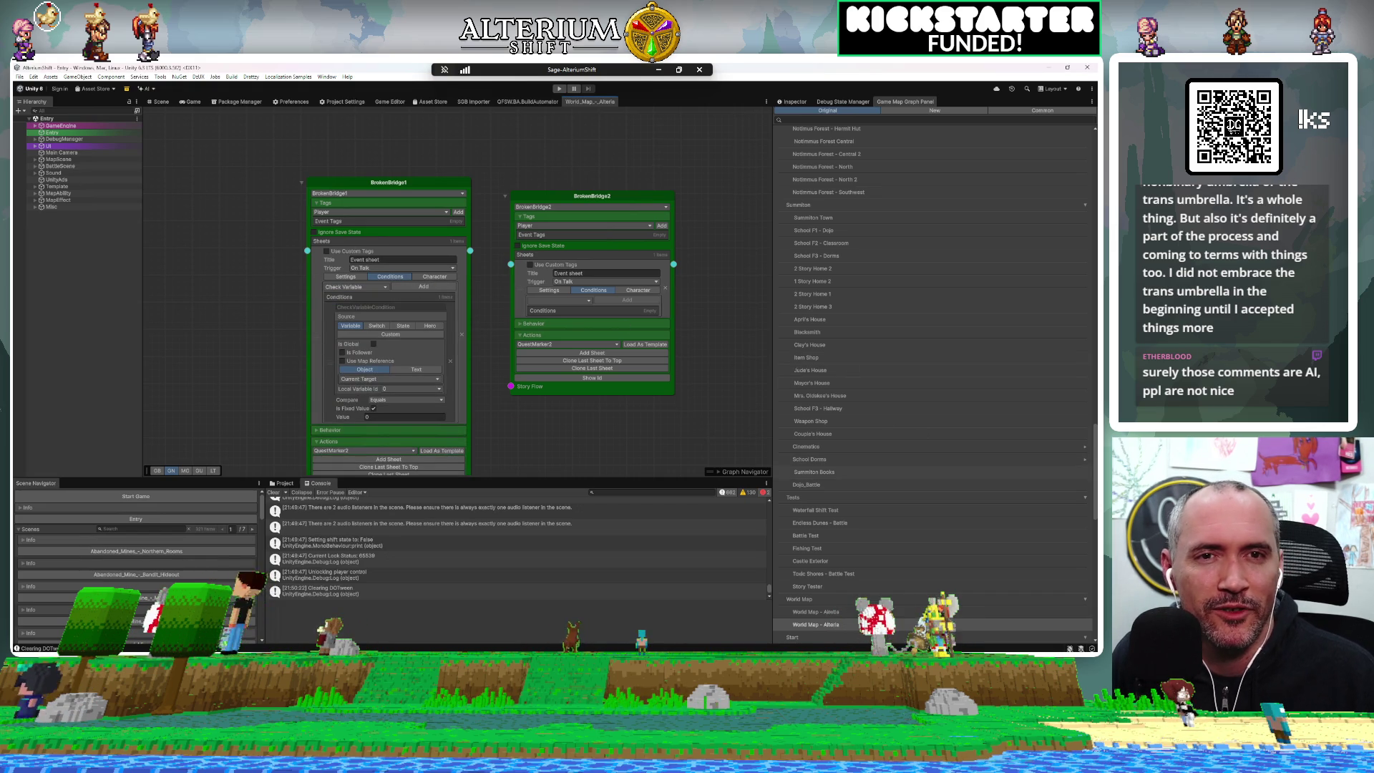
Add a Check Variable condition to BrokenBridge2's sheet and line the two nodes up side by side
click(571, 306)
click(594, 315)
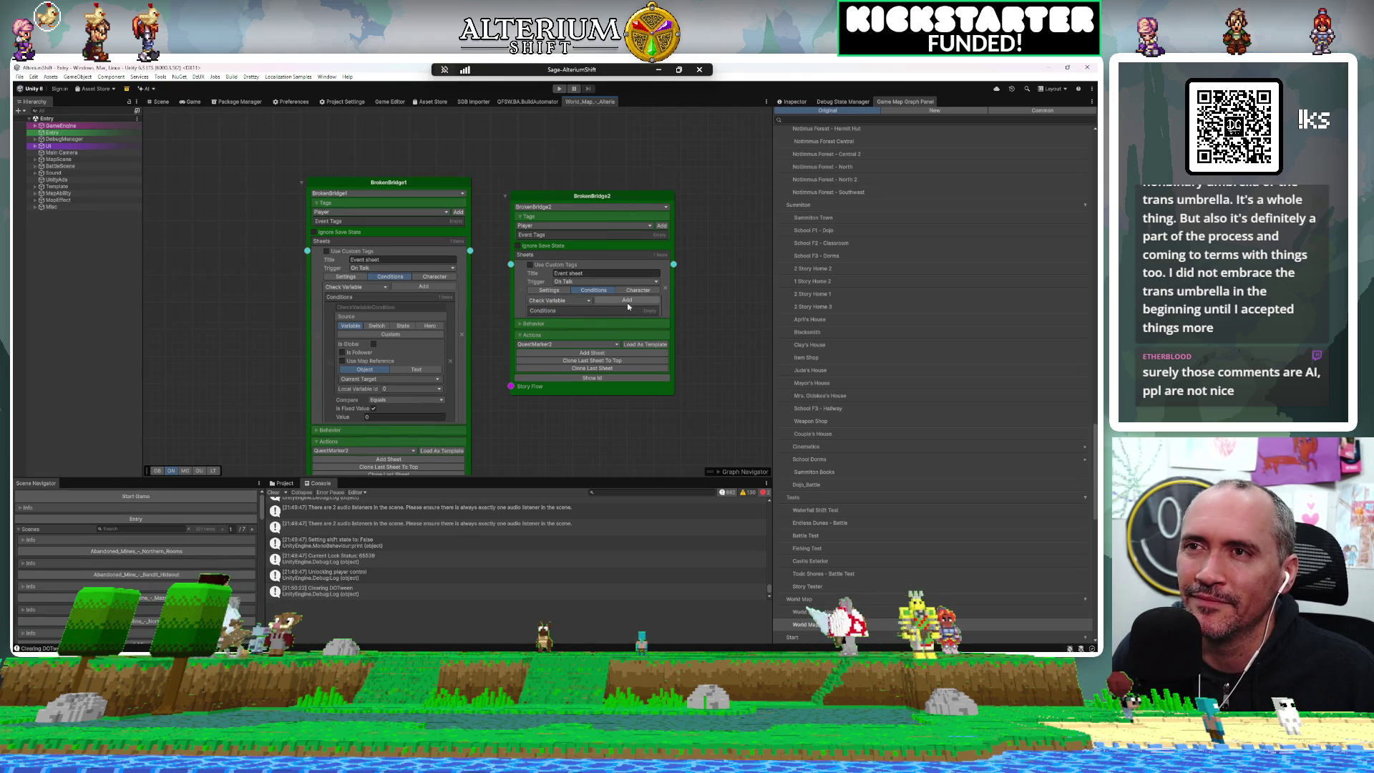
click(628, 300)
scroll(737, 369, down, 2)
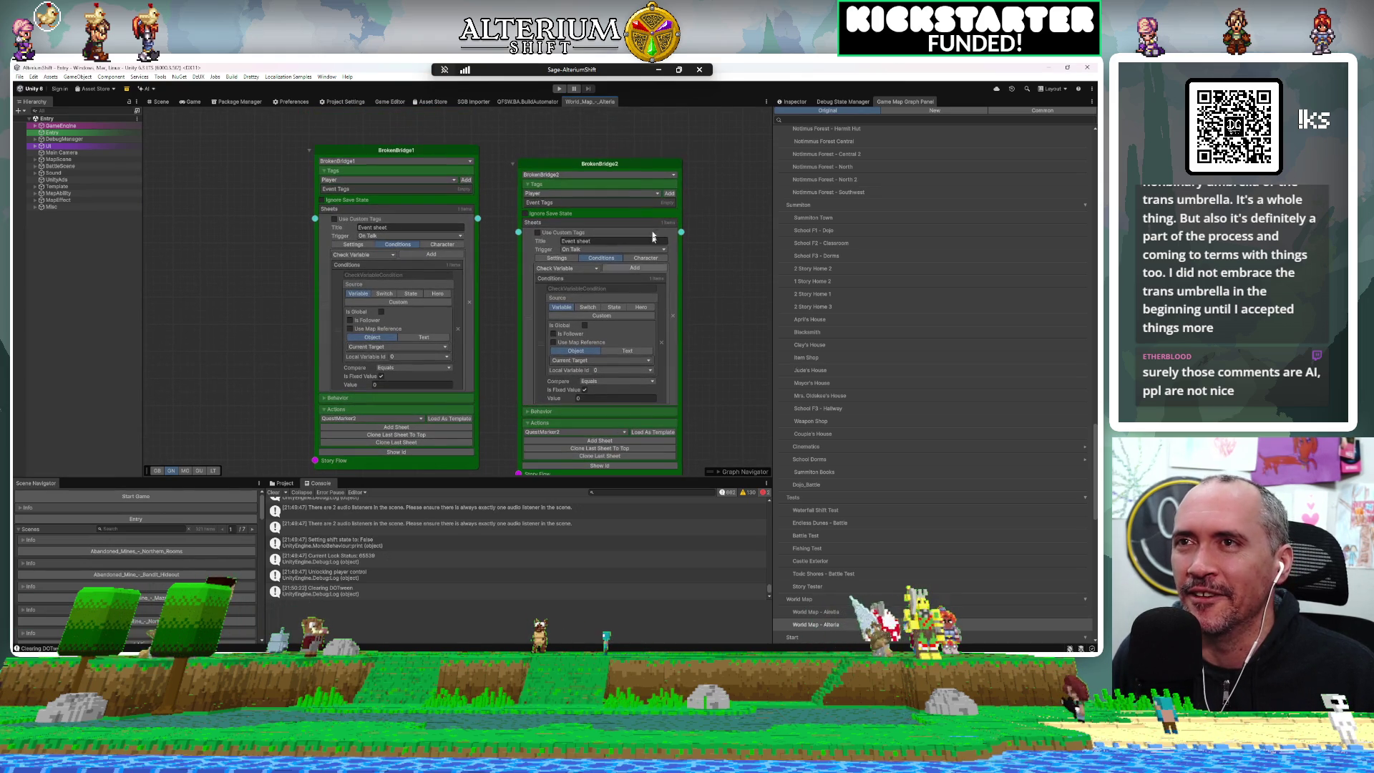
drag(647, 169, 626, 156)
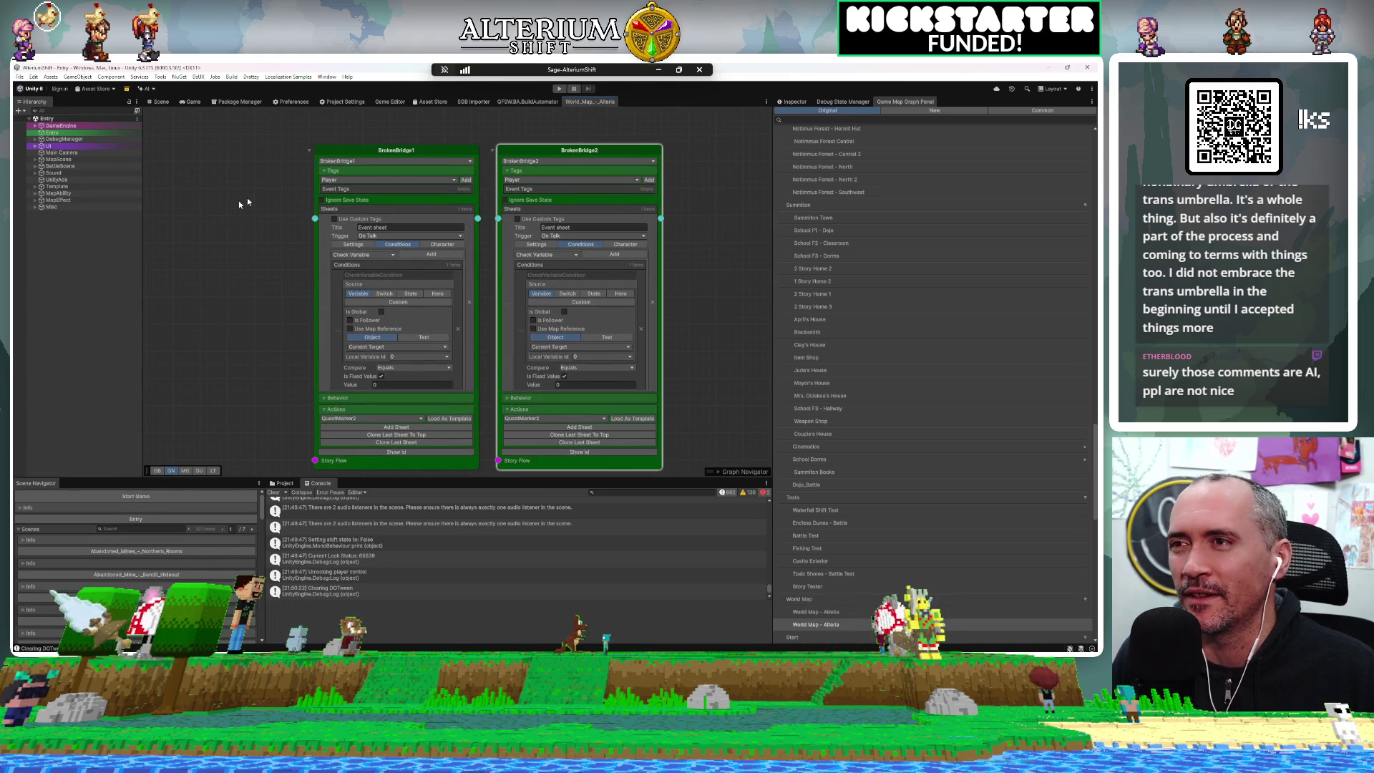
drag(263, 222, 215, 224)
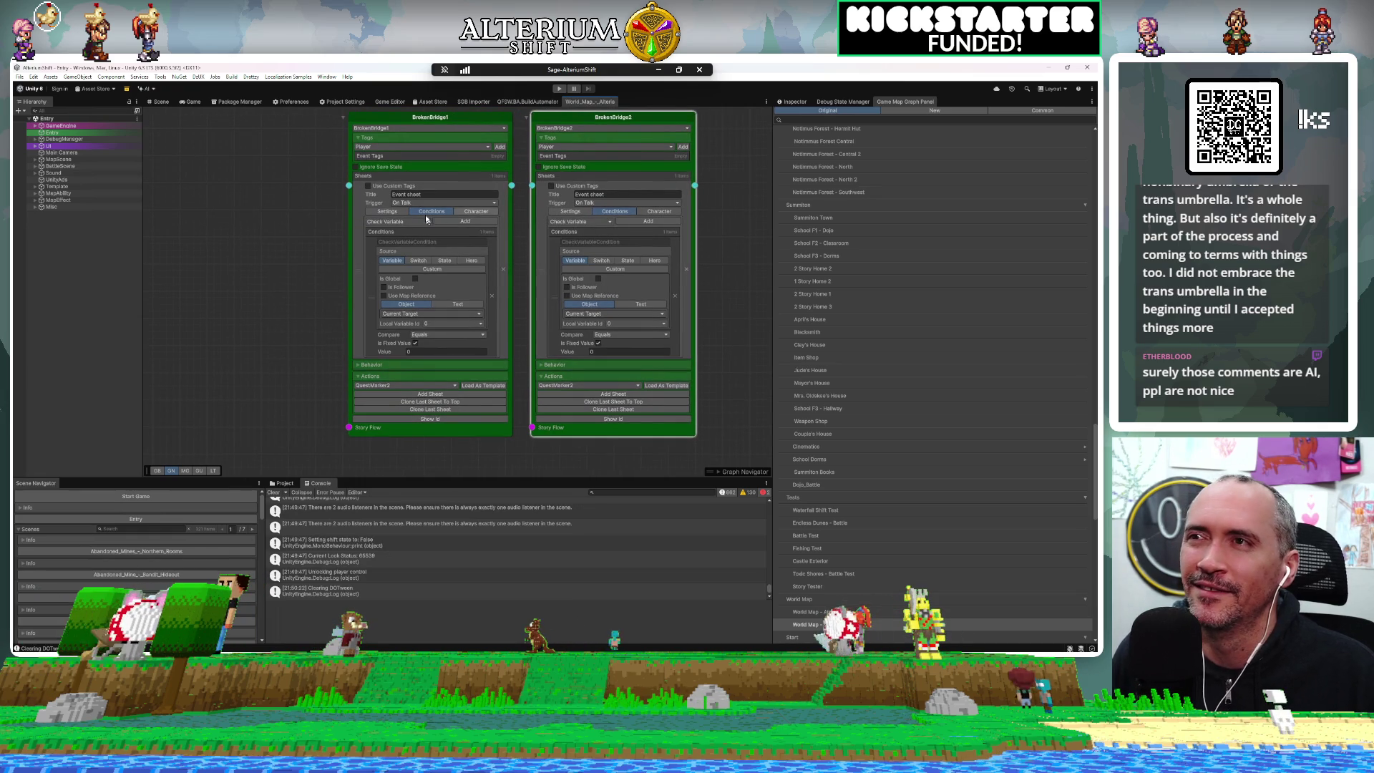
Make BrokenBridge1's condition use State Act2States:switch:BrokenBridgeFixed with Is True
click(419, 261)
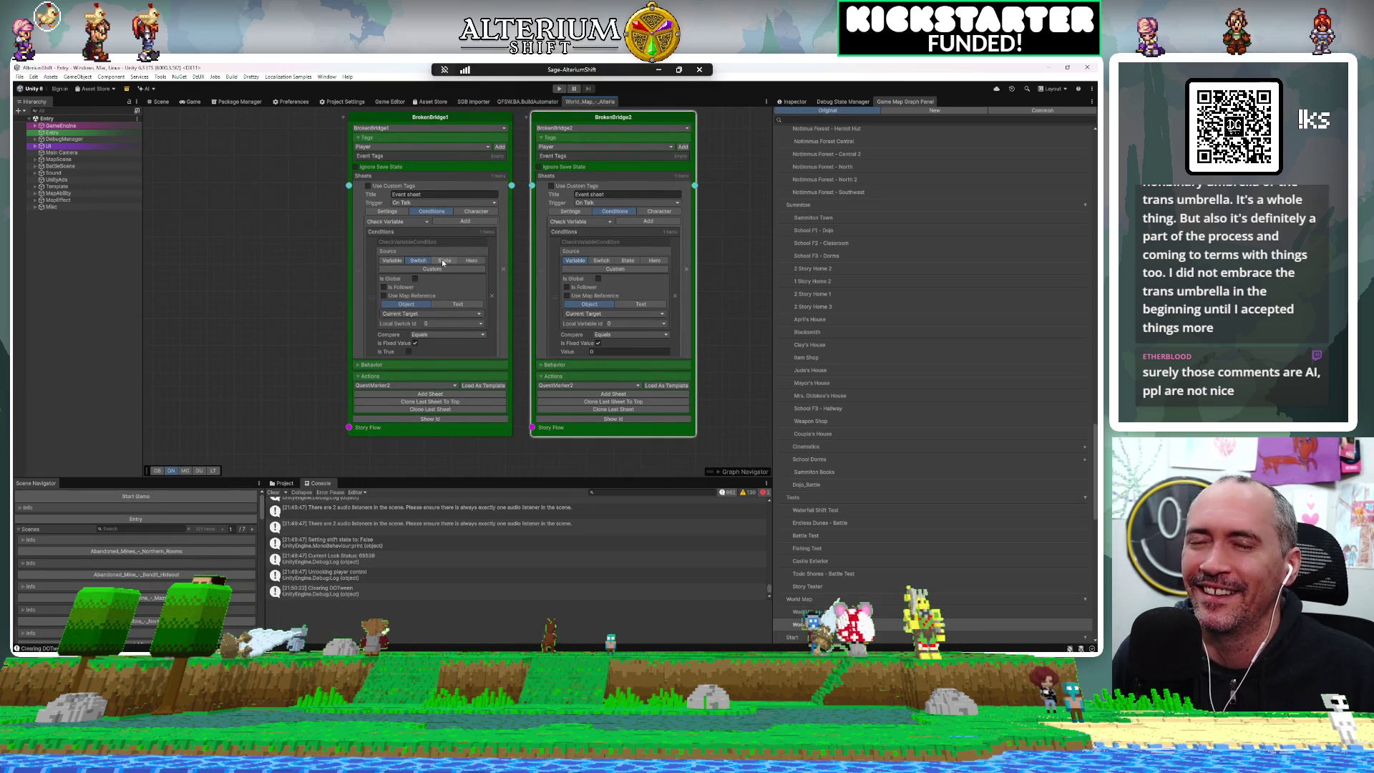
click(443, 262)
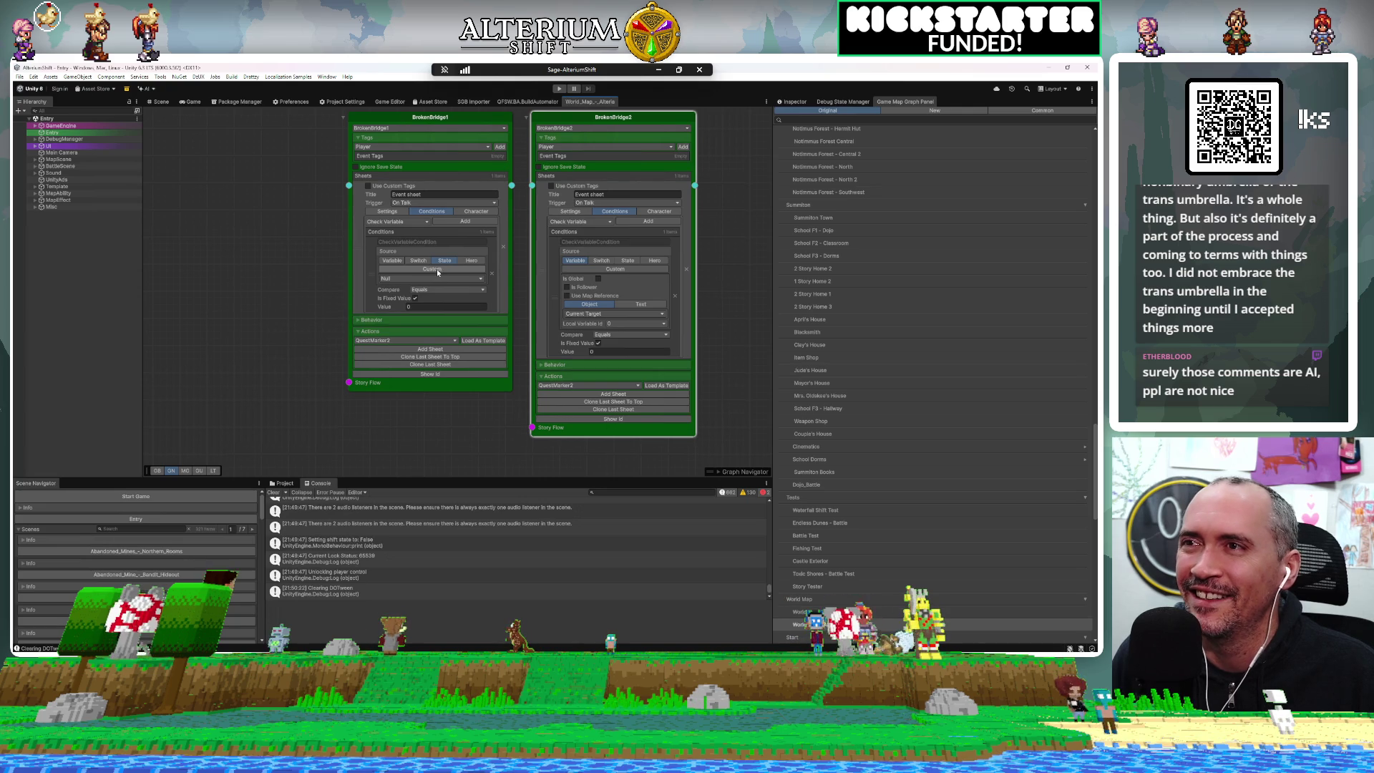
click(419, 278)
text(bro)
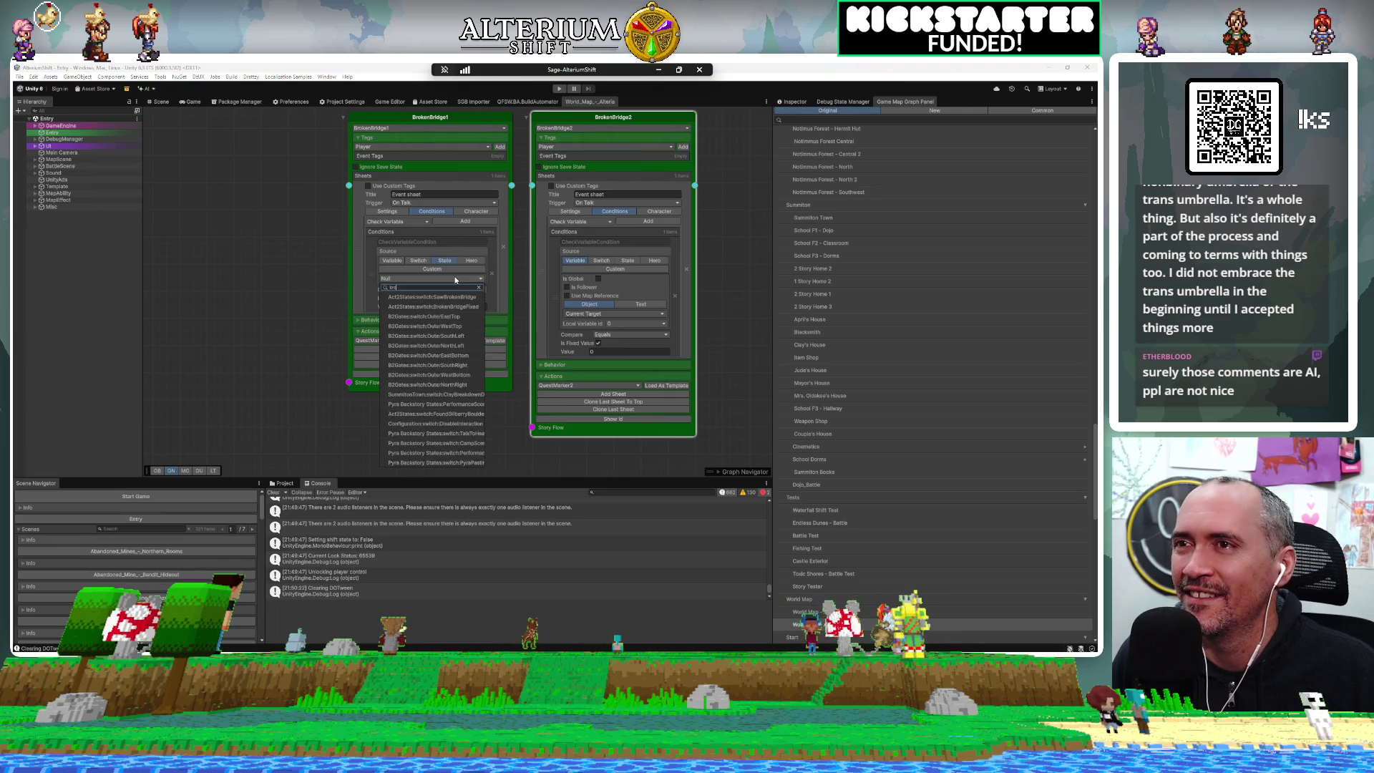
text(ken)
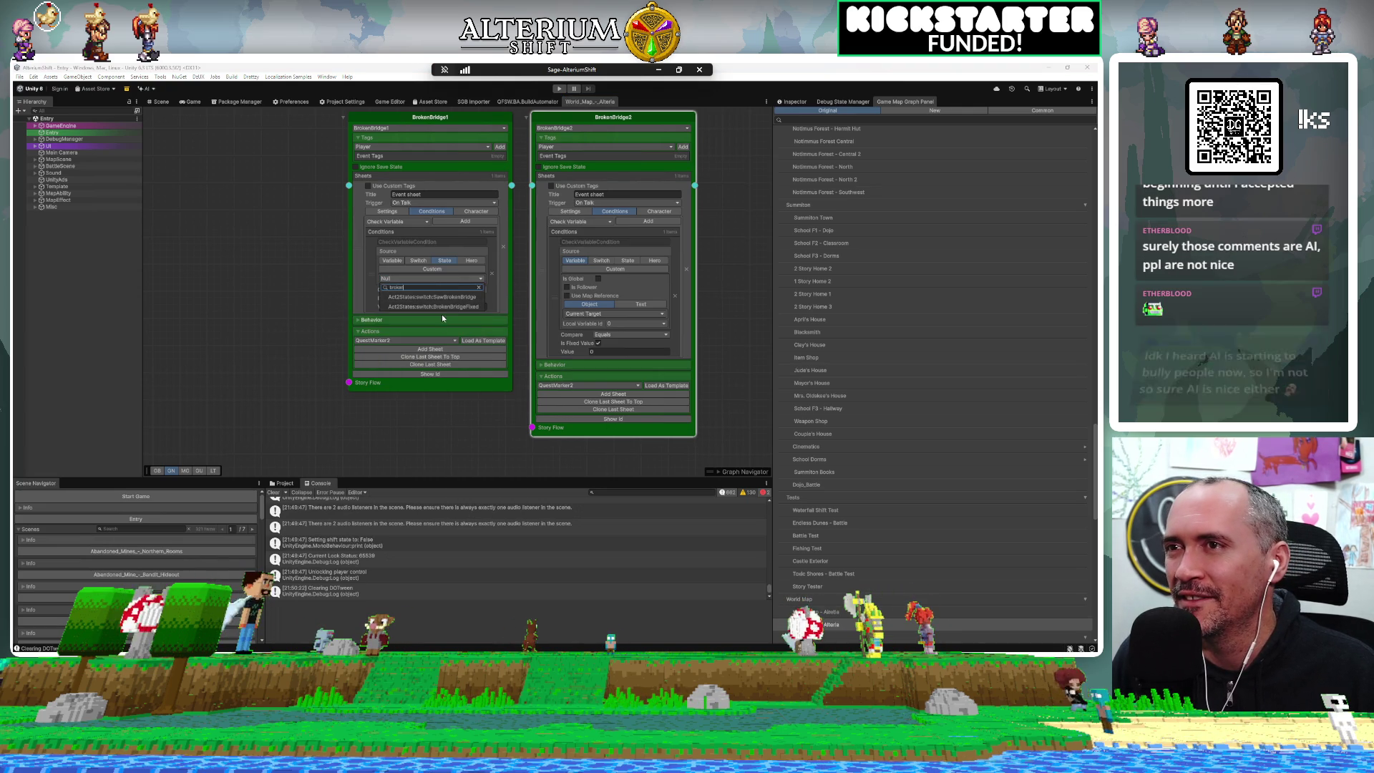
click(468, 306)
click(409, 307)
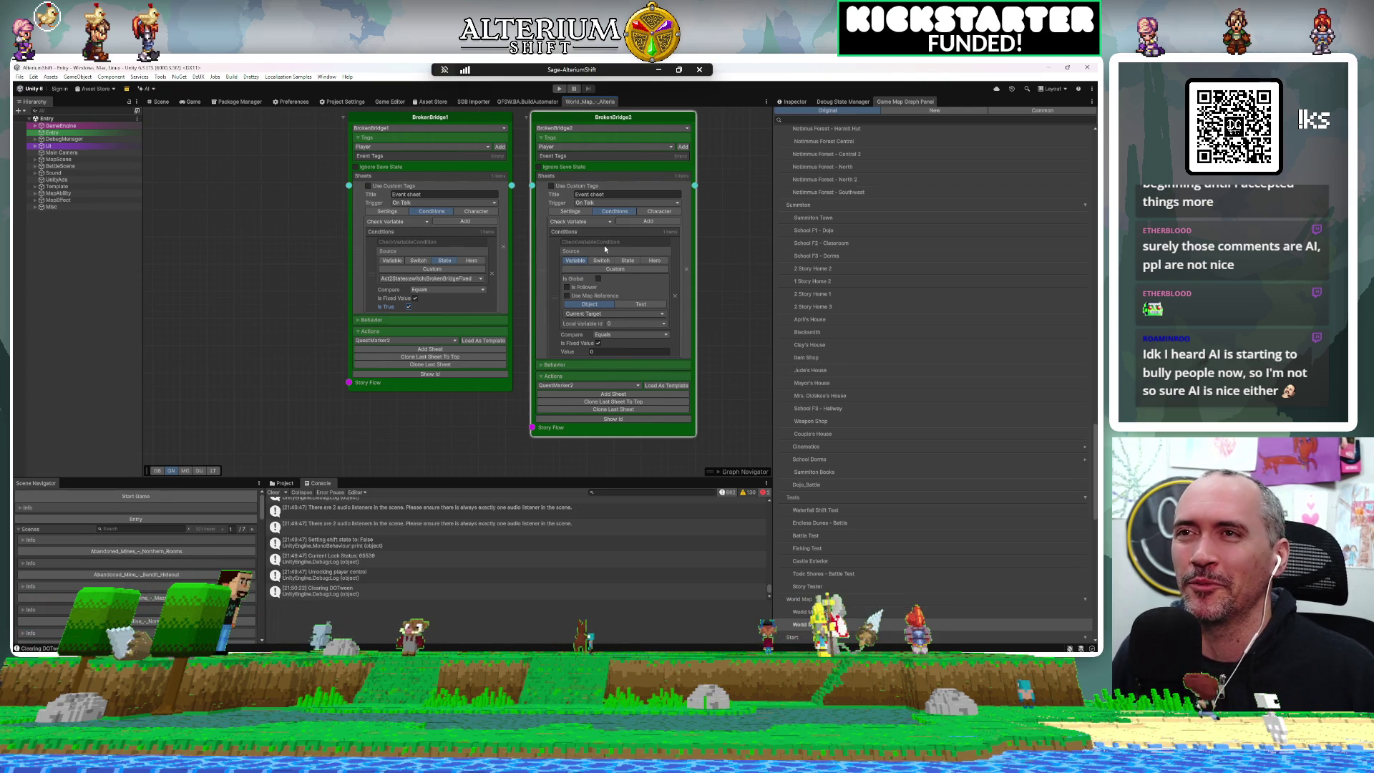
Set BrokenBridge2's condition source to State Act2States:switch:BrokenBridgeFixed
click(646, 261)
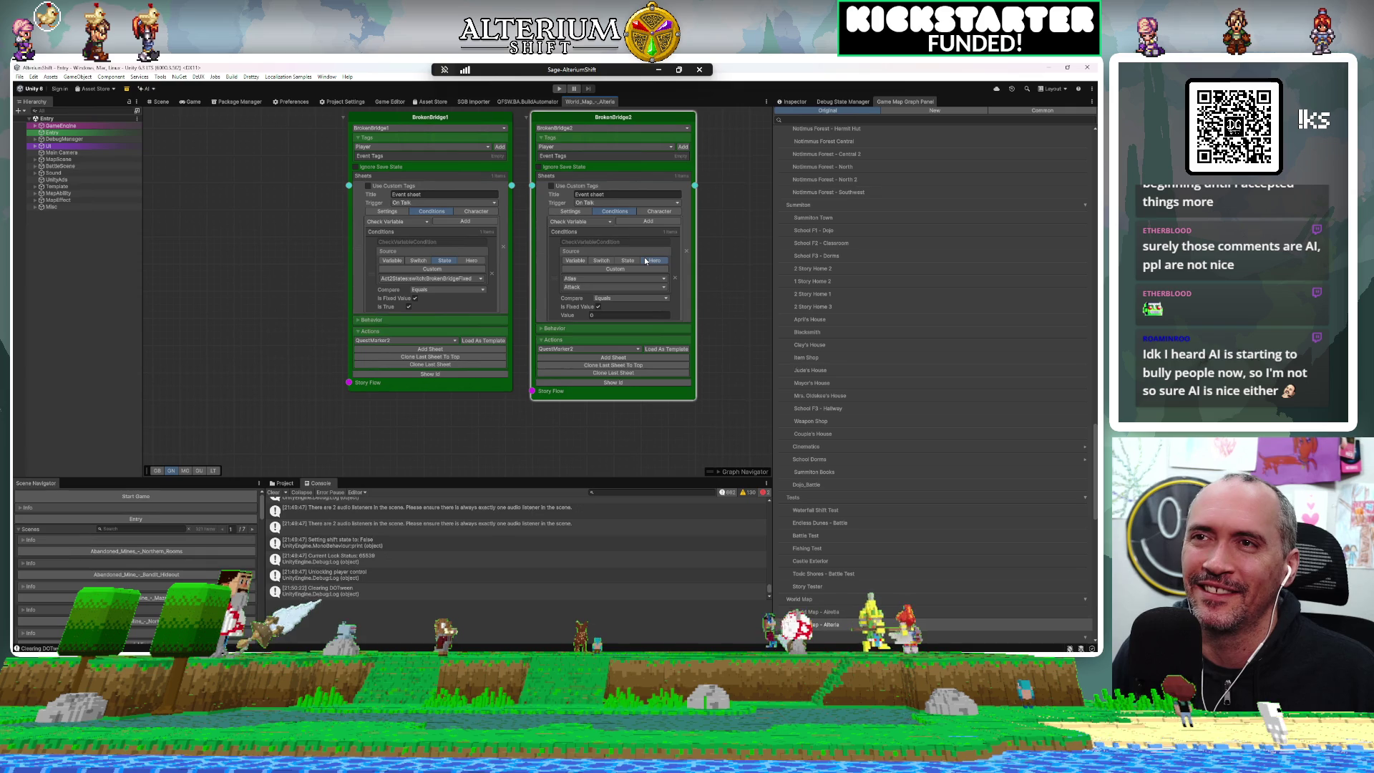
click(628, 261)
click(594, 279)
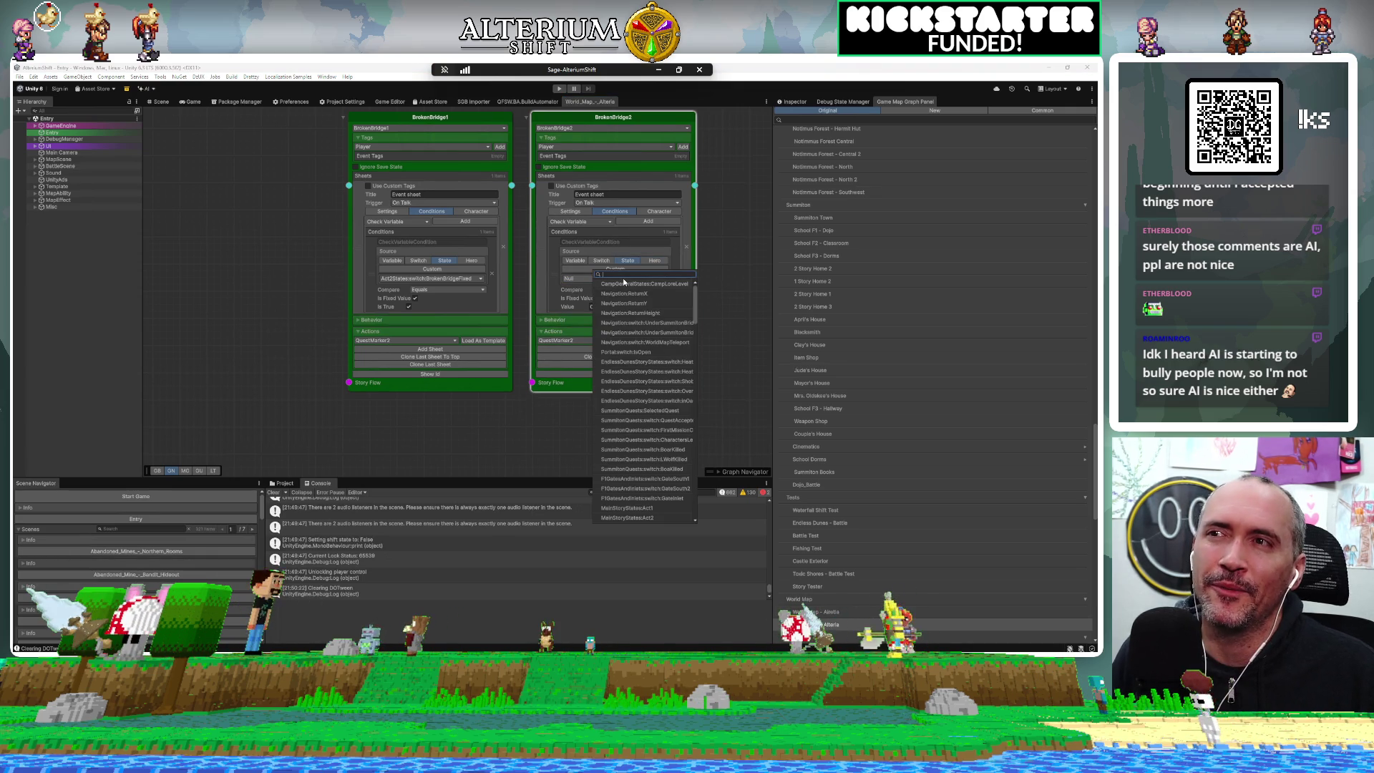
text(brid)
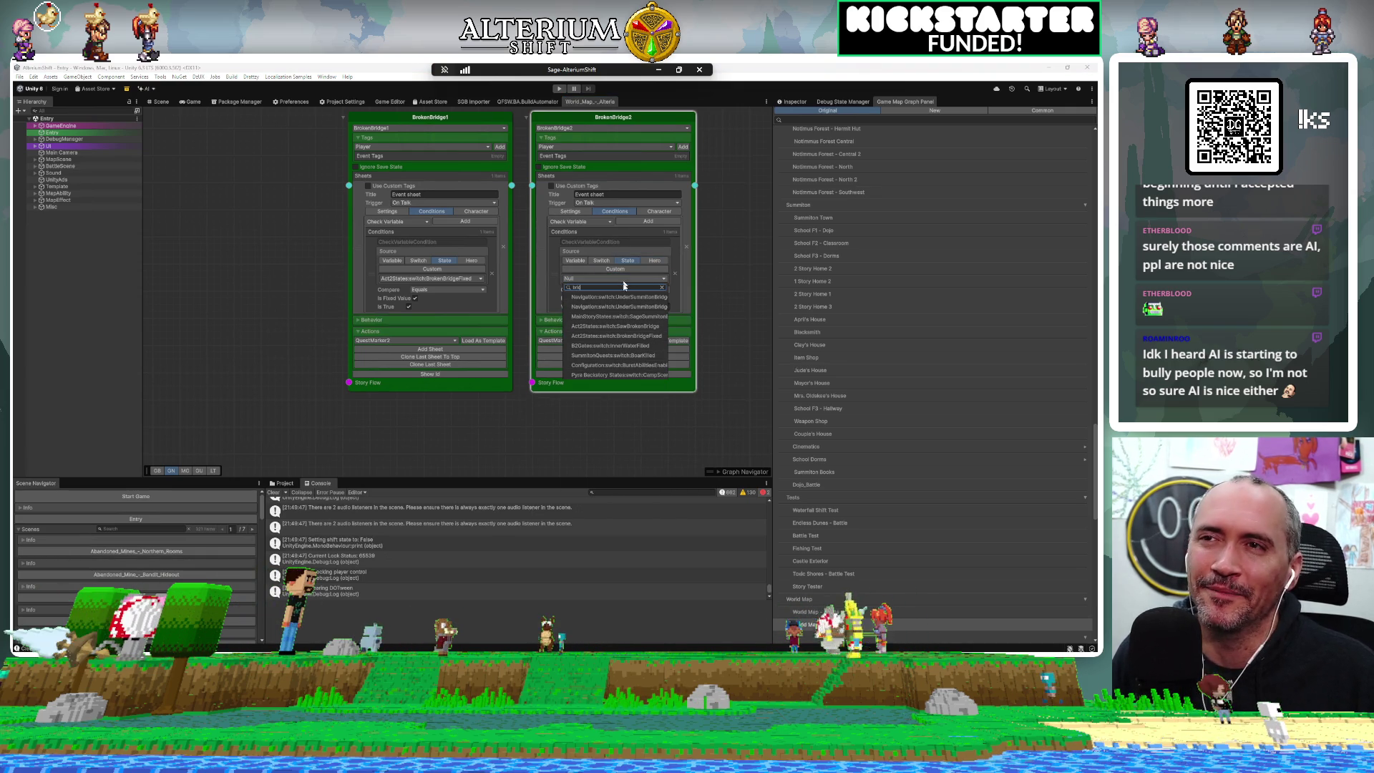
click(632, 336)
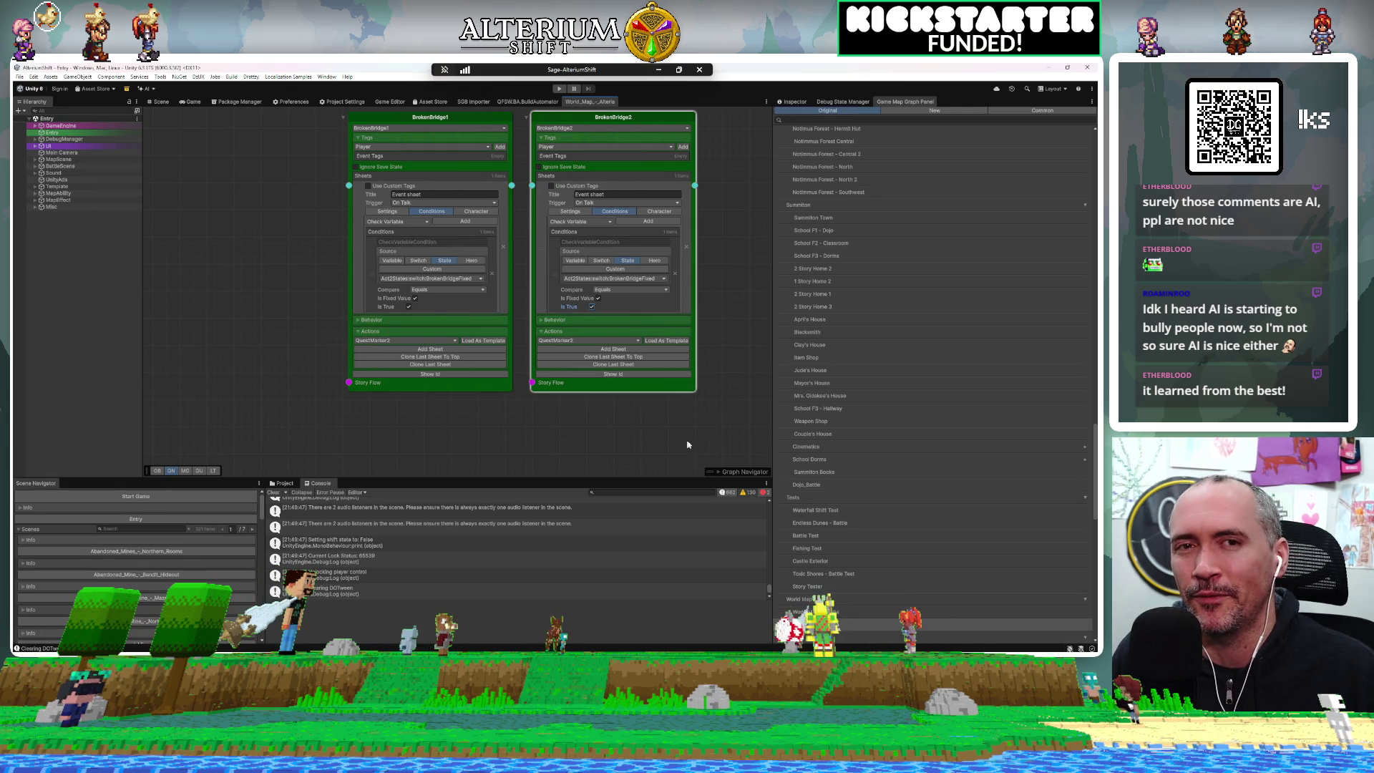
mouse_move(661, 447)
mouse_down()
mouse_move(525, 436)
mouse_move(629, 469)
mouse_up()
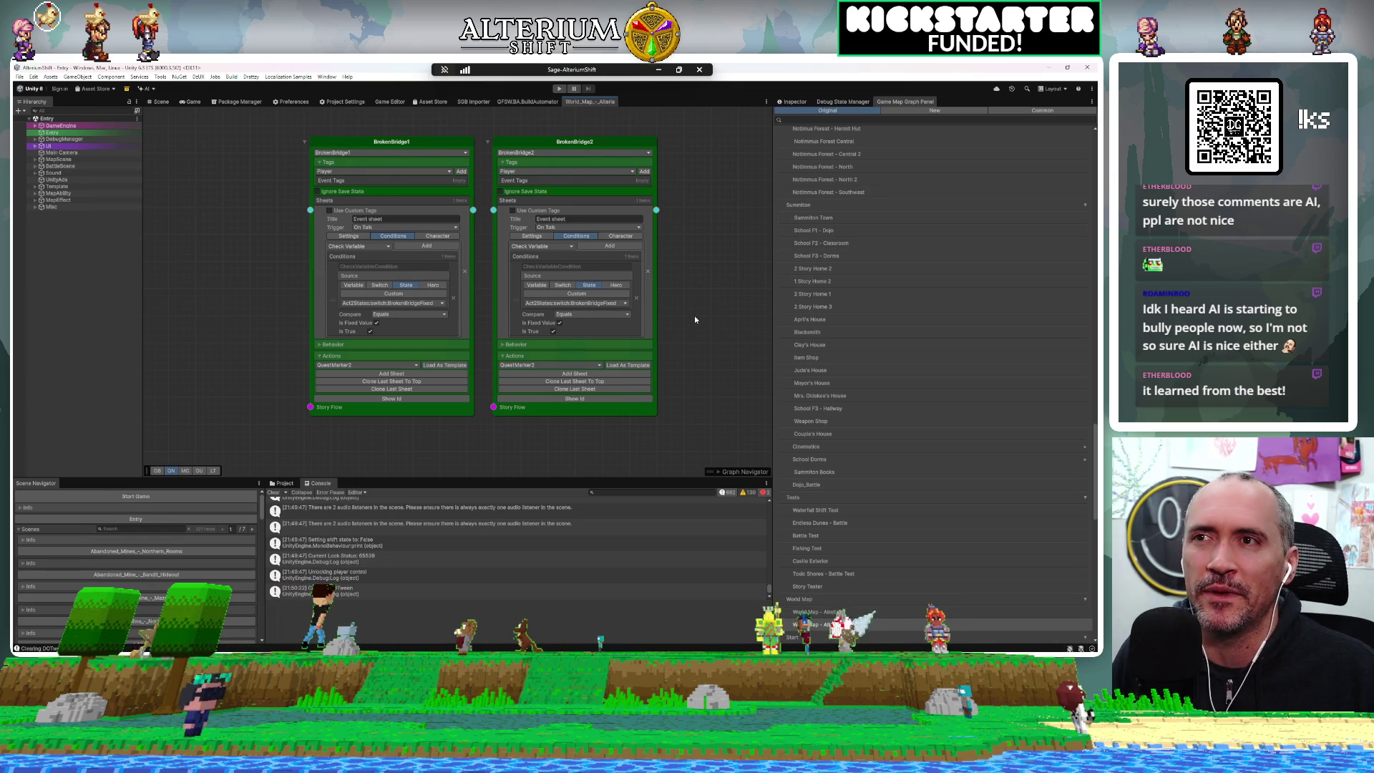
drag(707, 299, 669, 293)
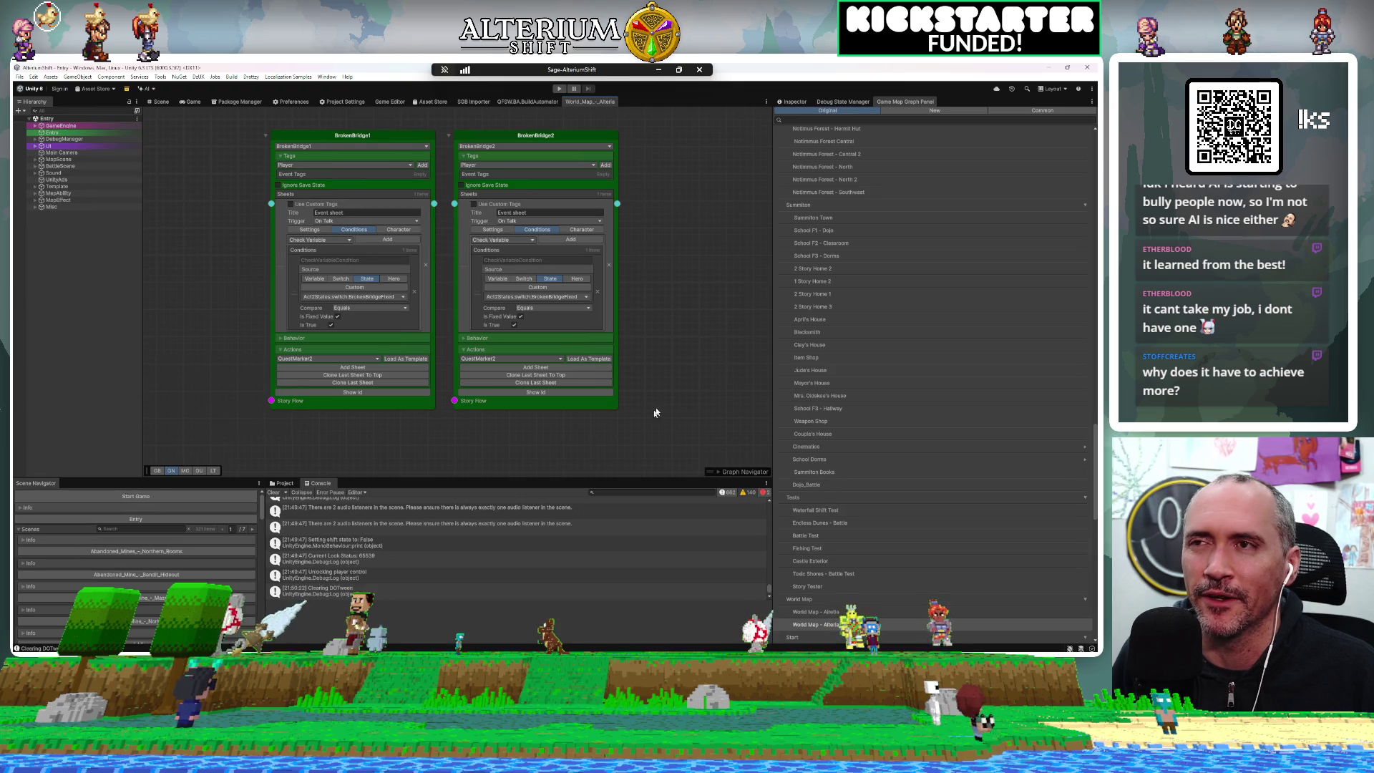
Shrink the Game Map Graph Panel so the World Map – Alteria graph gets more width
scroll(630, 405, down, 2)
scroll(600, 393, up, 2)
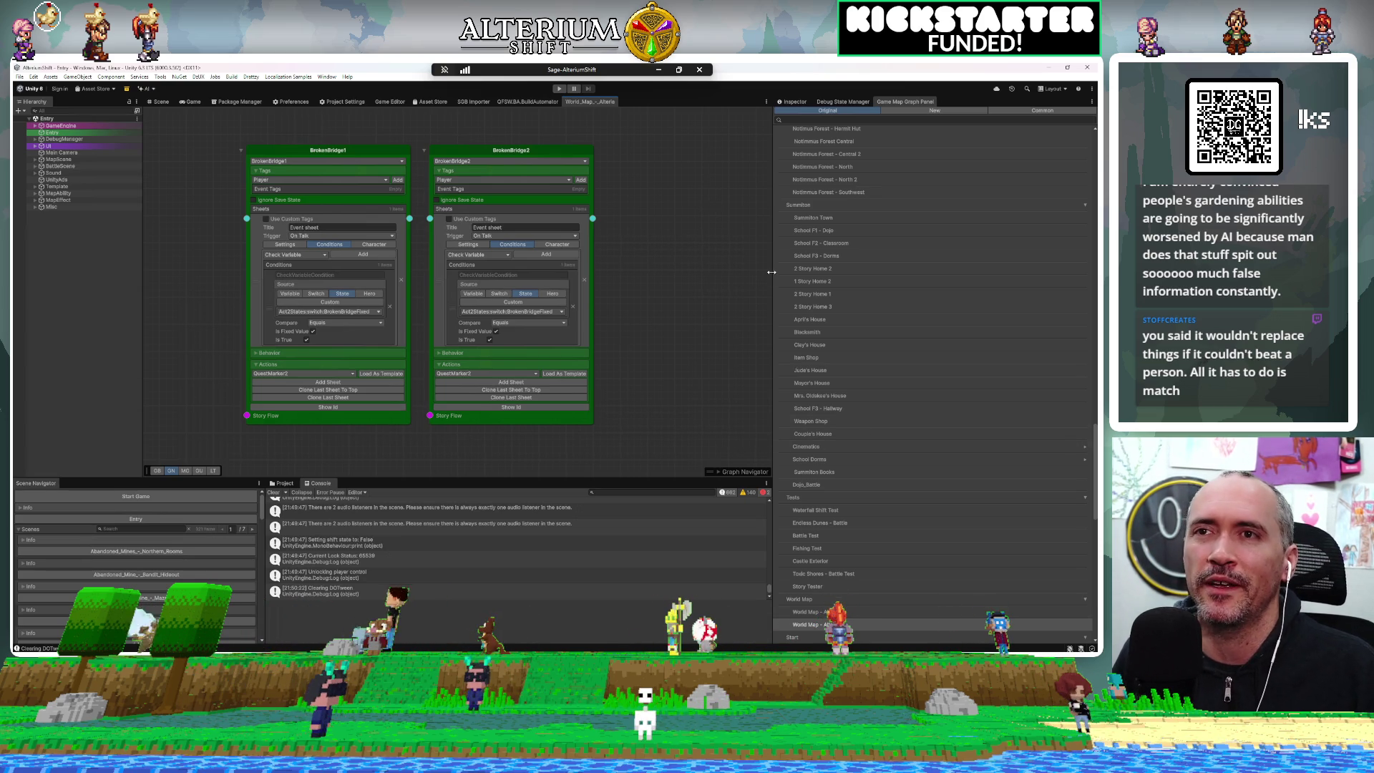
drag(771, 272, 886, 256)
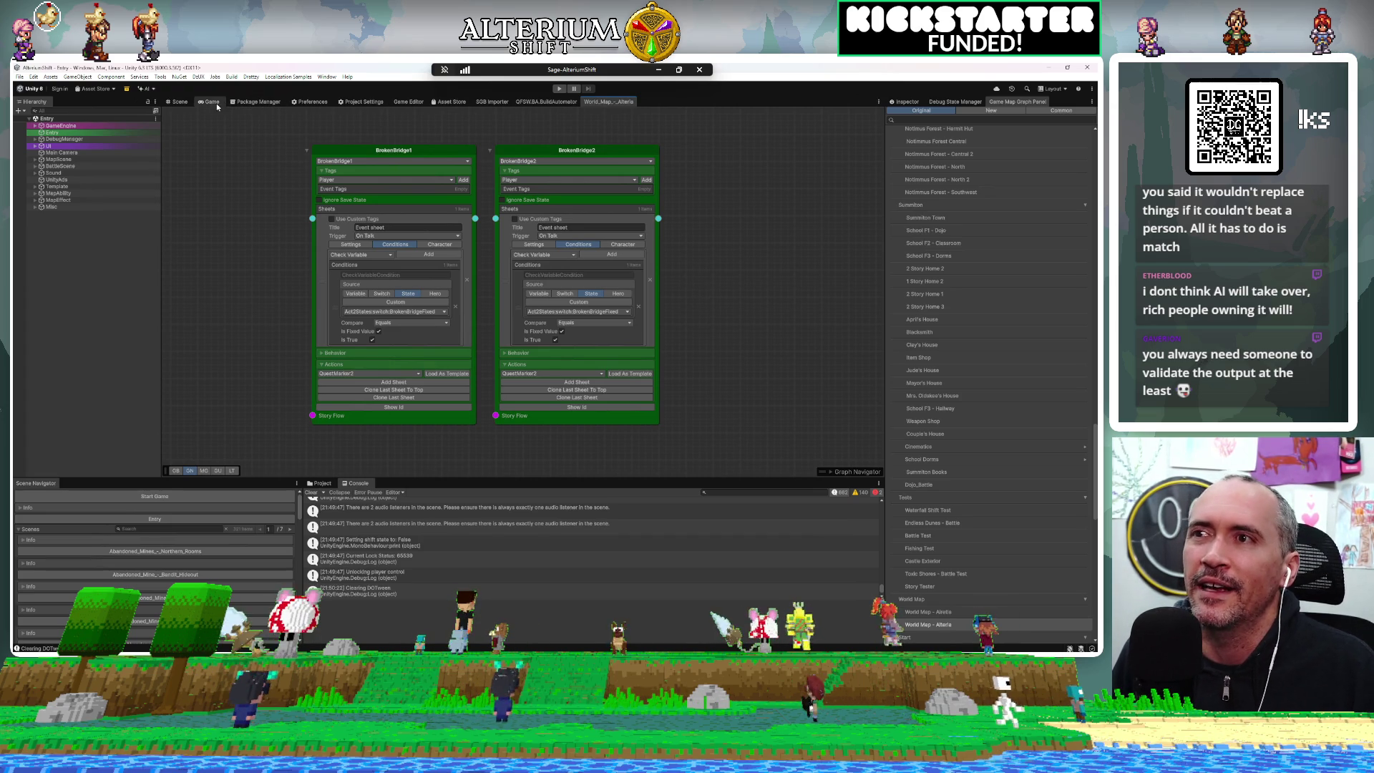
Return both BrokenBridge sheets to Settings view, showing Collidable and the Event layer, and recentre the graph
click(344, 245)
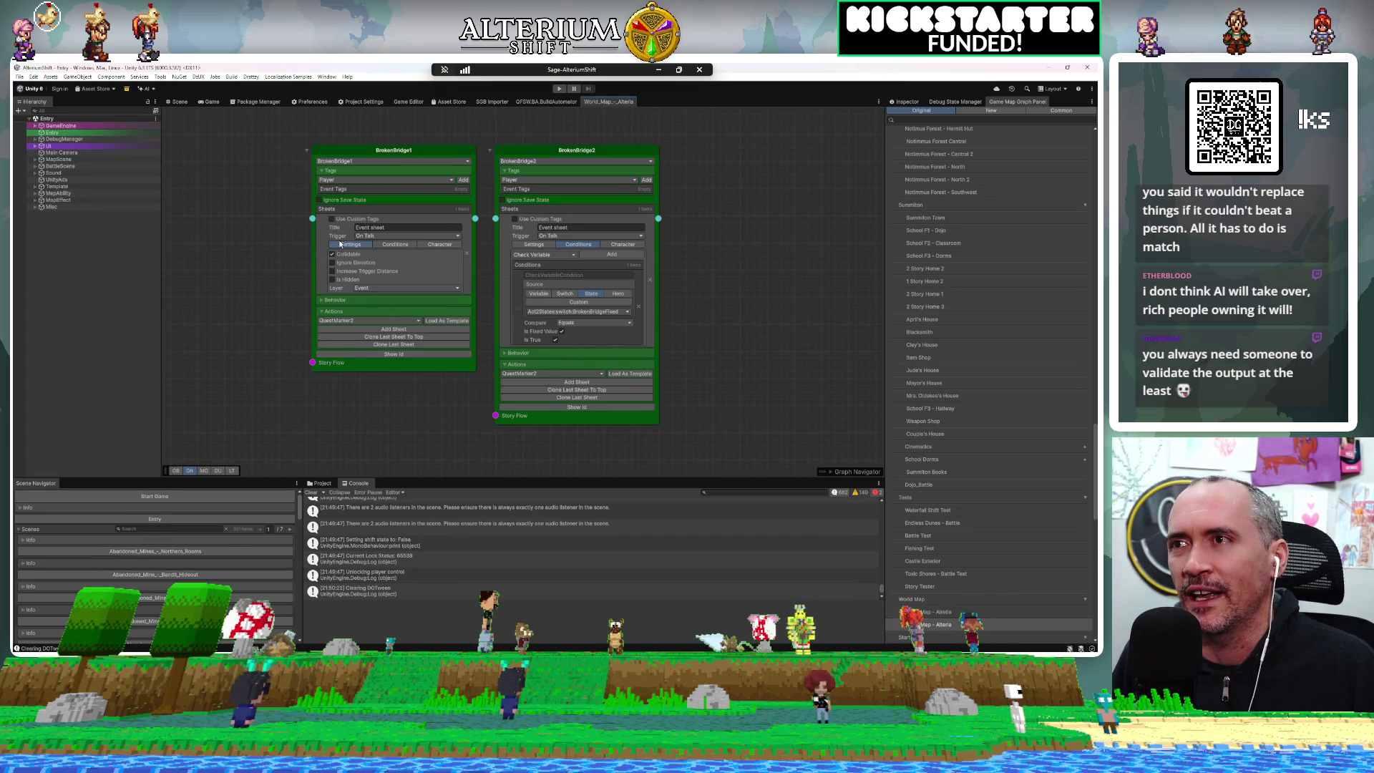
click(531, 245)
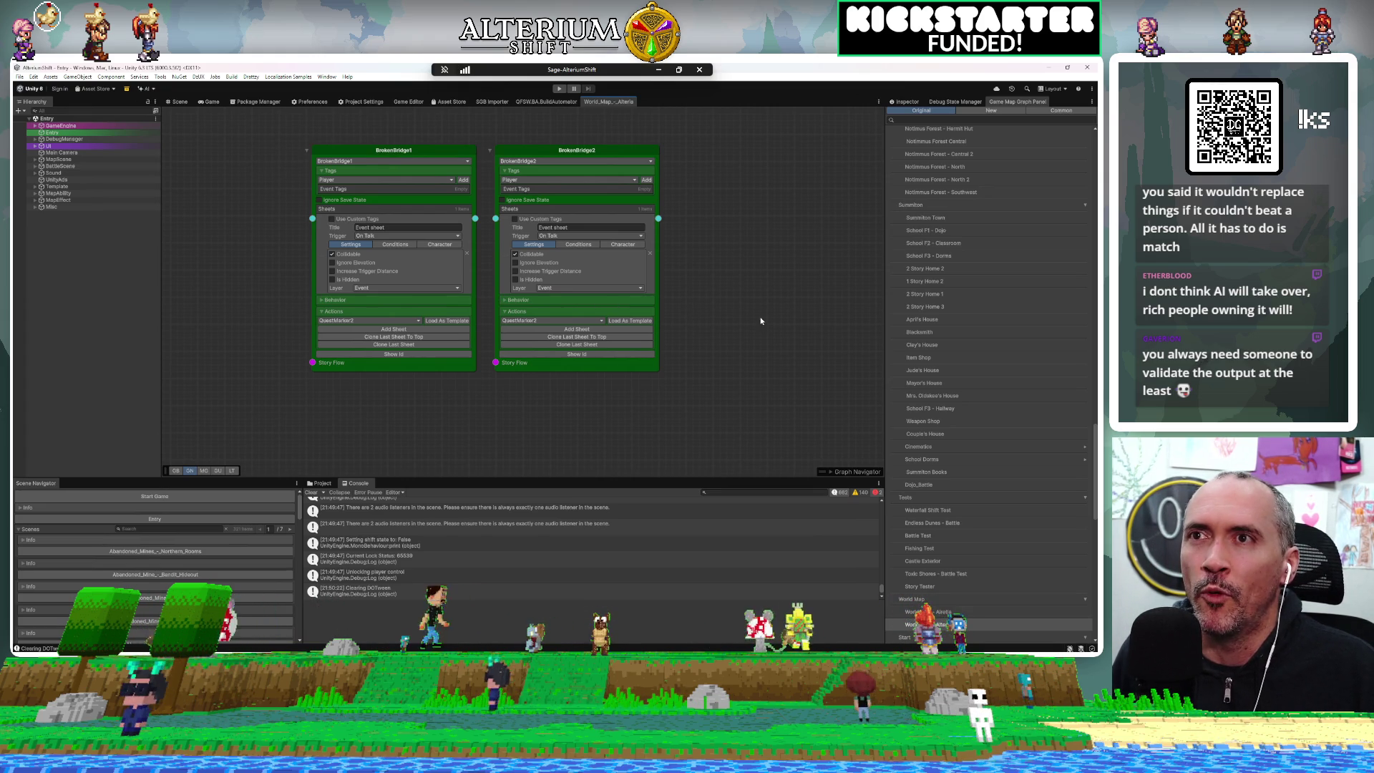
key(a)
mouse_move(755, 319)
mouse_down()
mouse_move(740, 293)
mouse_move(701, 290)
mouse_move(764, 297)
mouse_move(739, 246)
mouse_up()
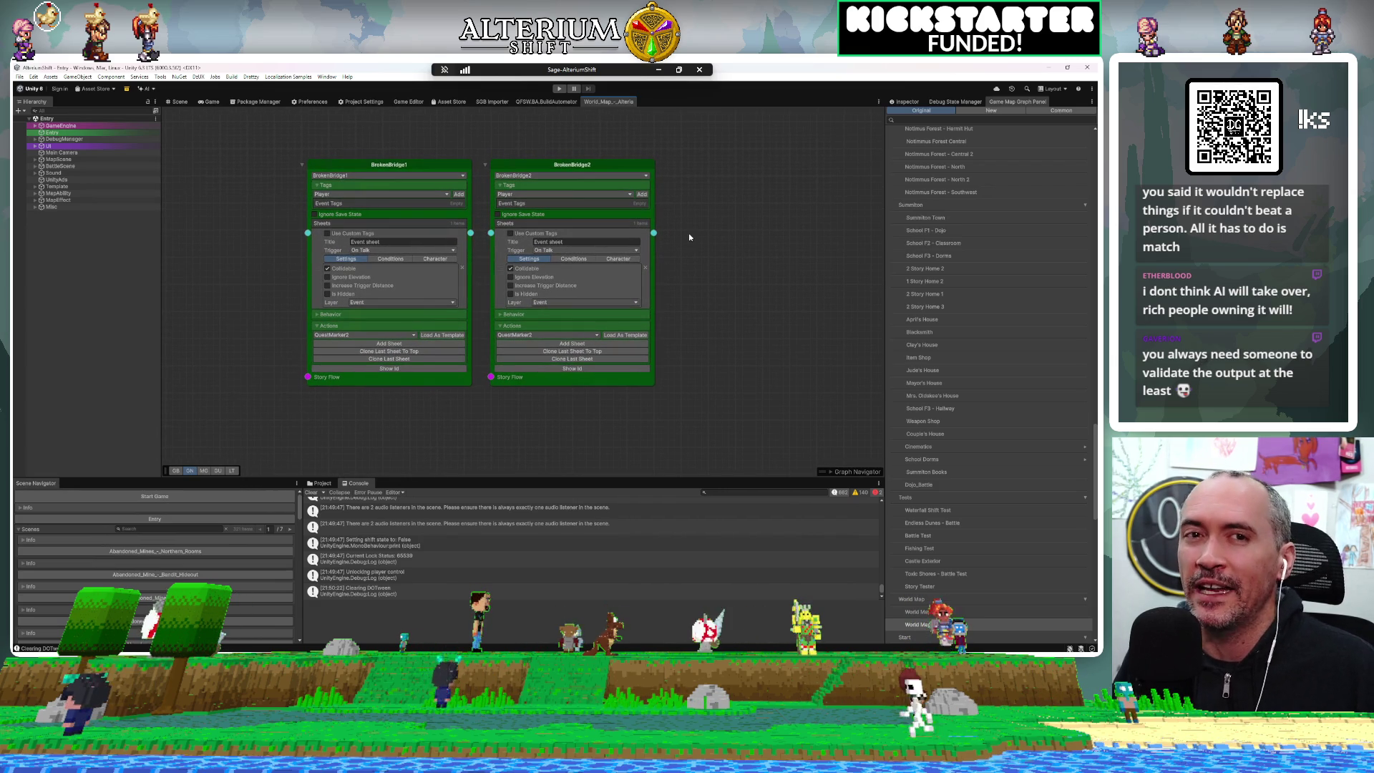
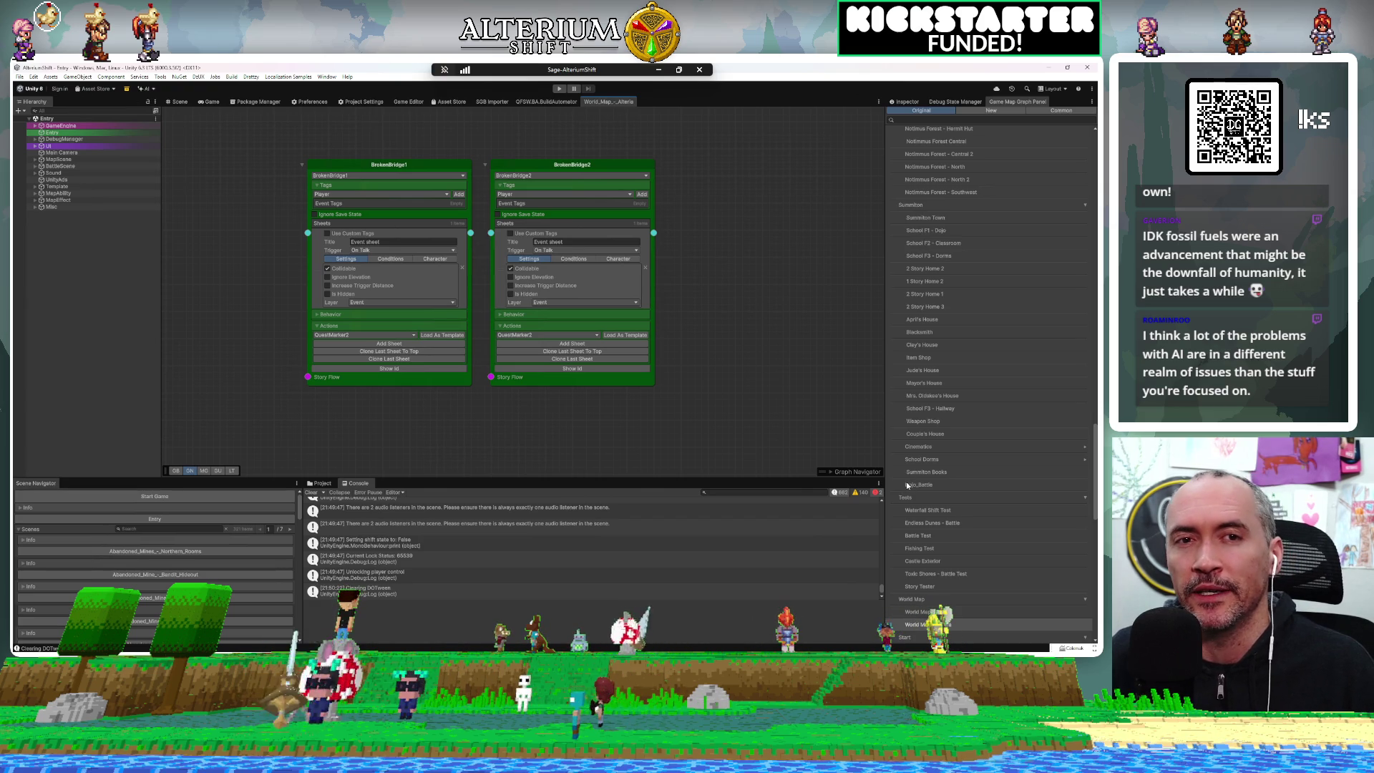
Open and dismiss the graph's context menu, then shift the view over the BrokenBridge nodes
right_click(757, 319)
click(730, 264)
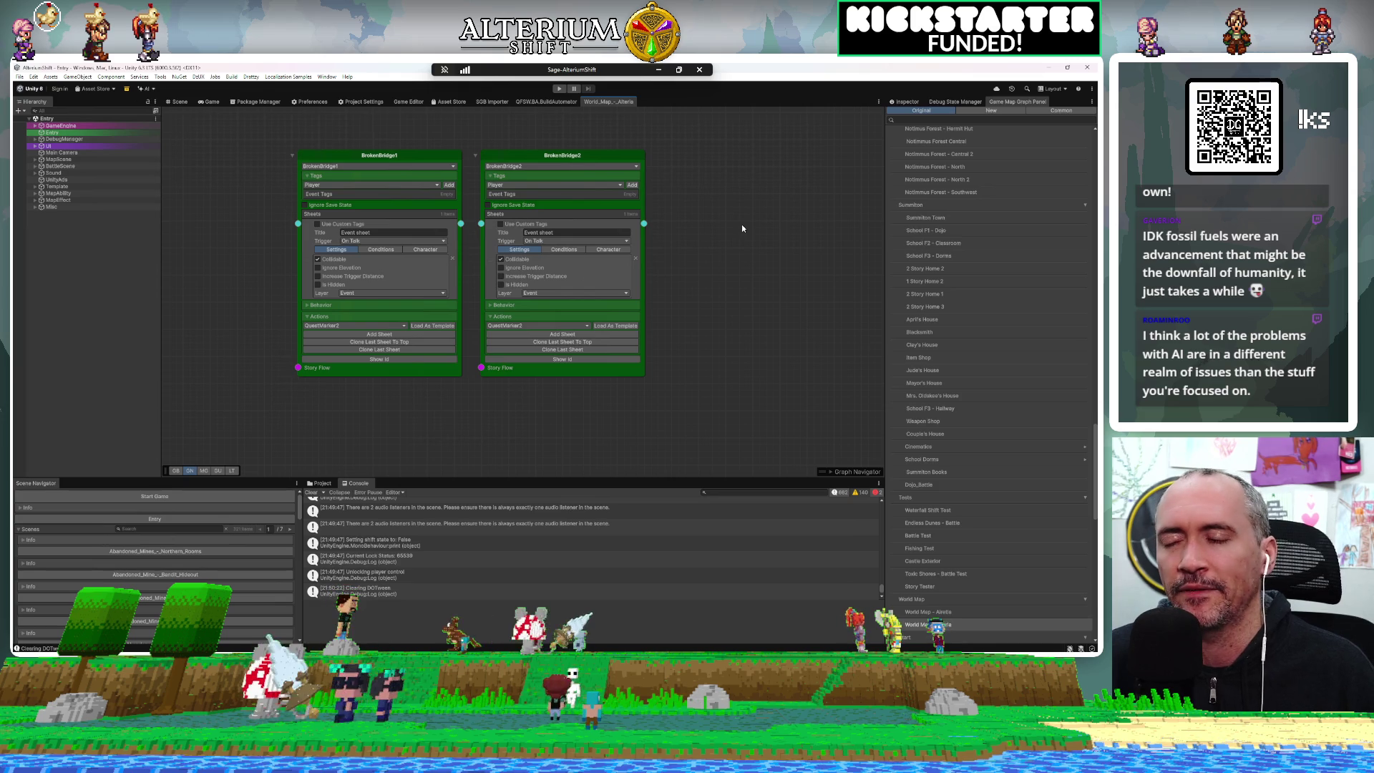
mouse_move(703, 284)
mouse_down()
mouse_move(657, 351)
mouse_move(681, 326)
mouse_up()
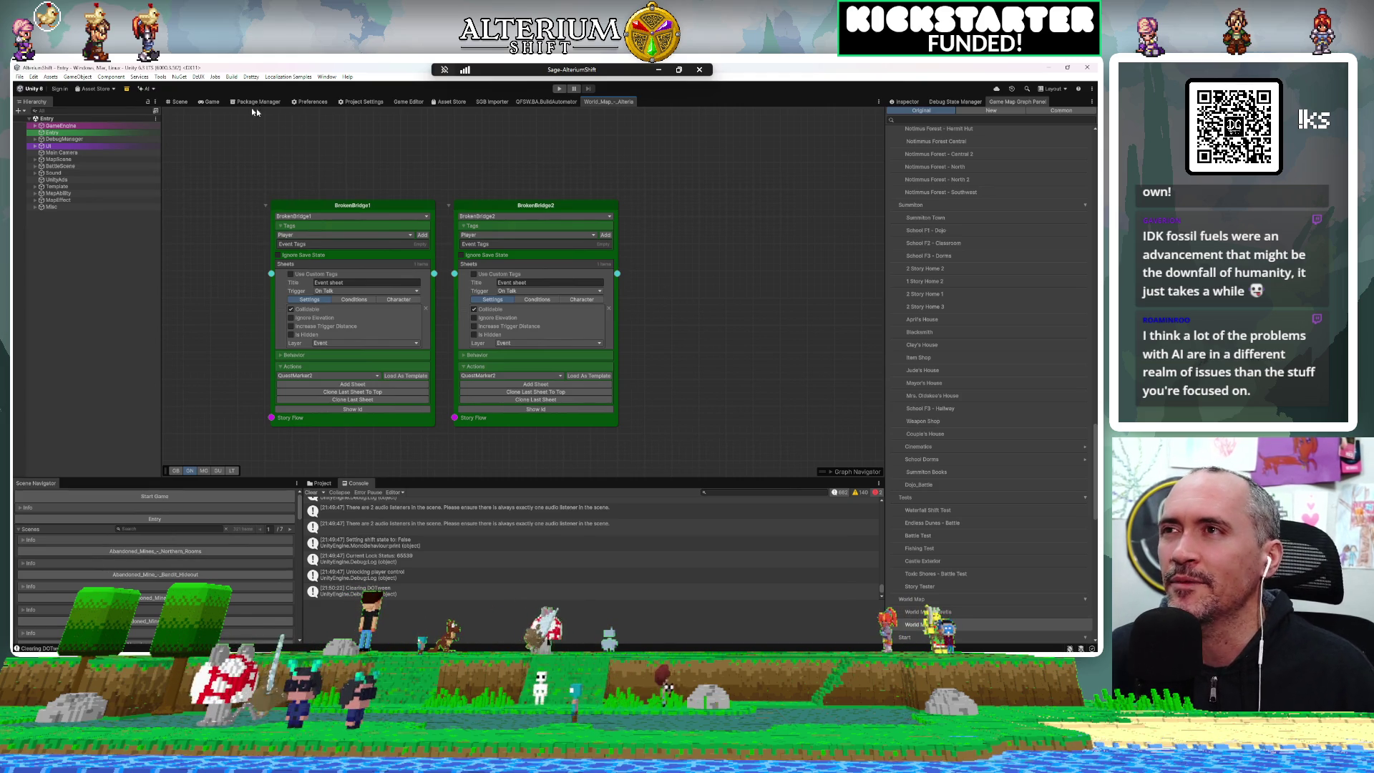
Run the game in the Game view, choose Continue, and load the Gilberry Port save
click(212, 102)
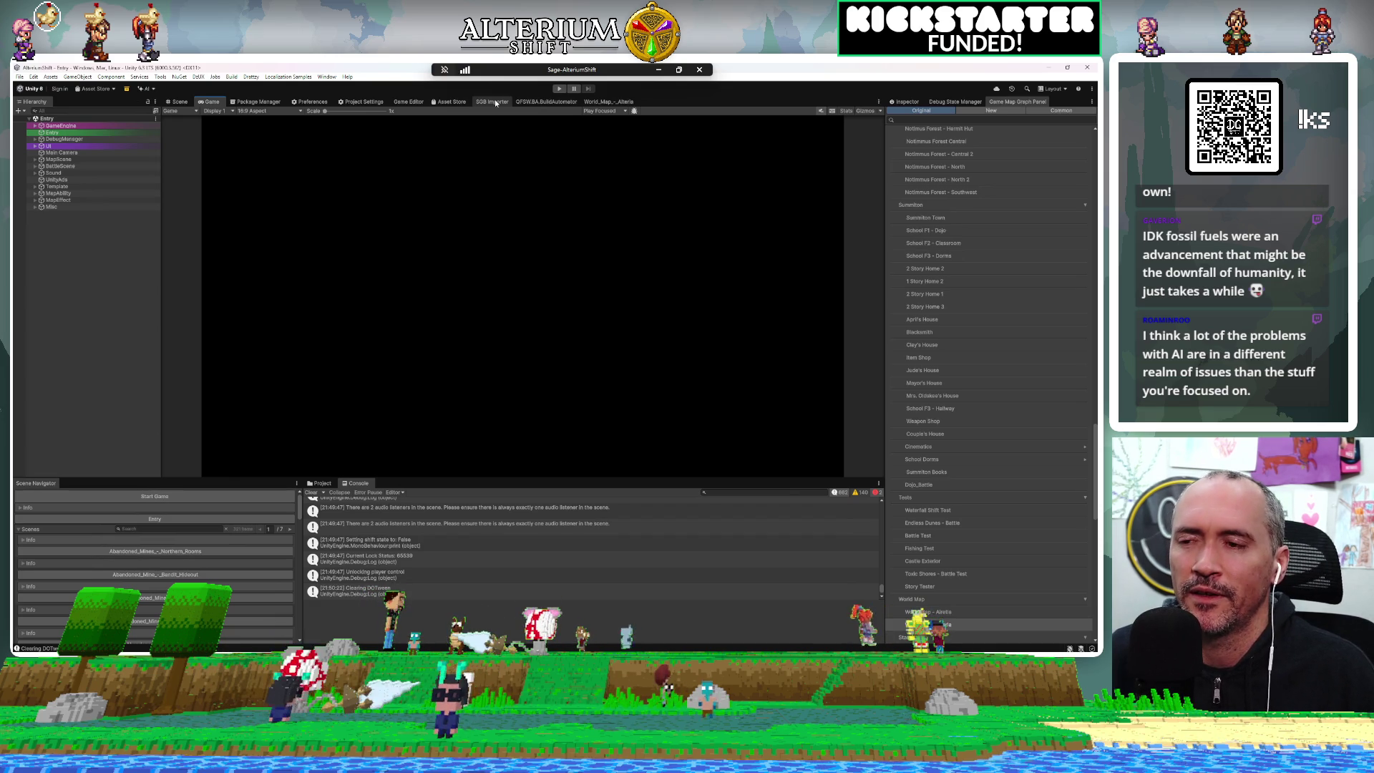
click(560, 89)
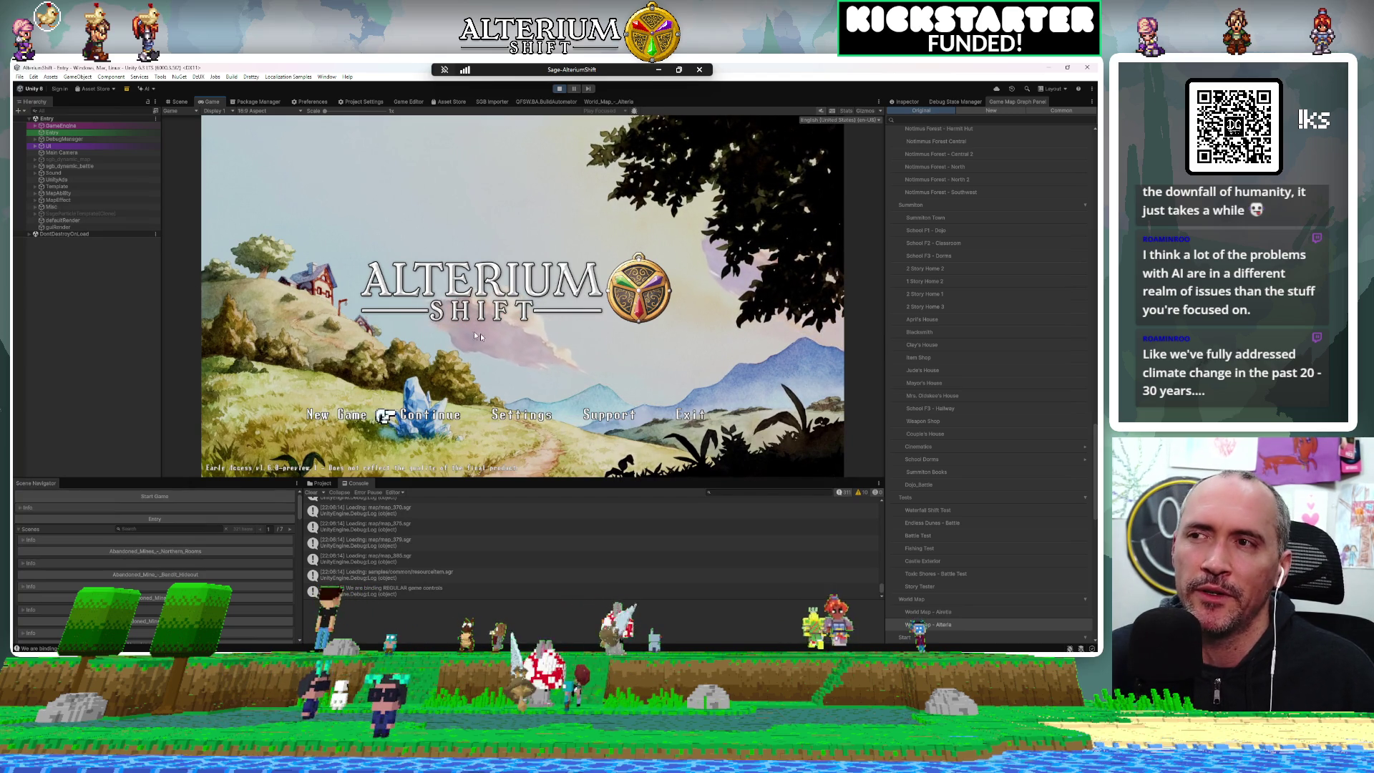
key(z)
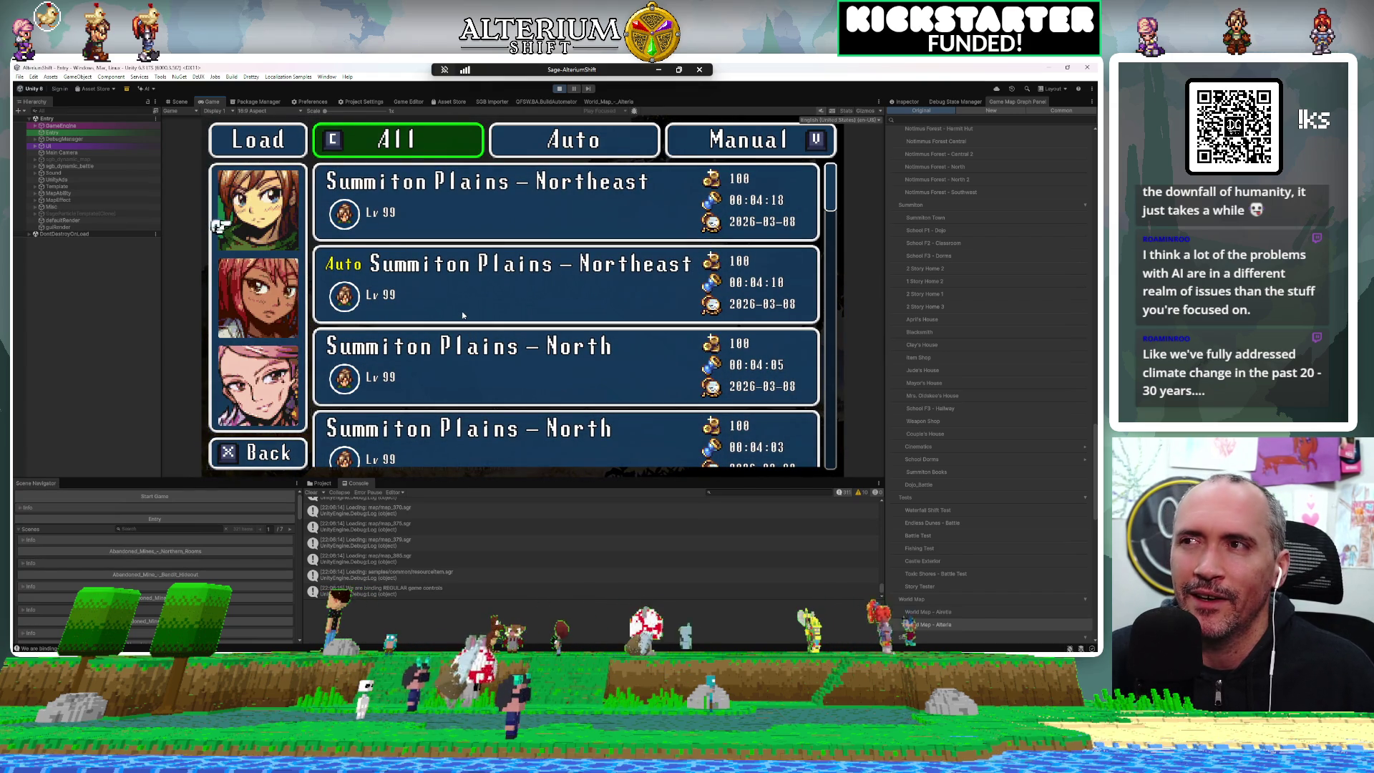
key(Up)
key(Down)
key(Down)
key(Down)
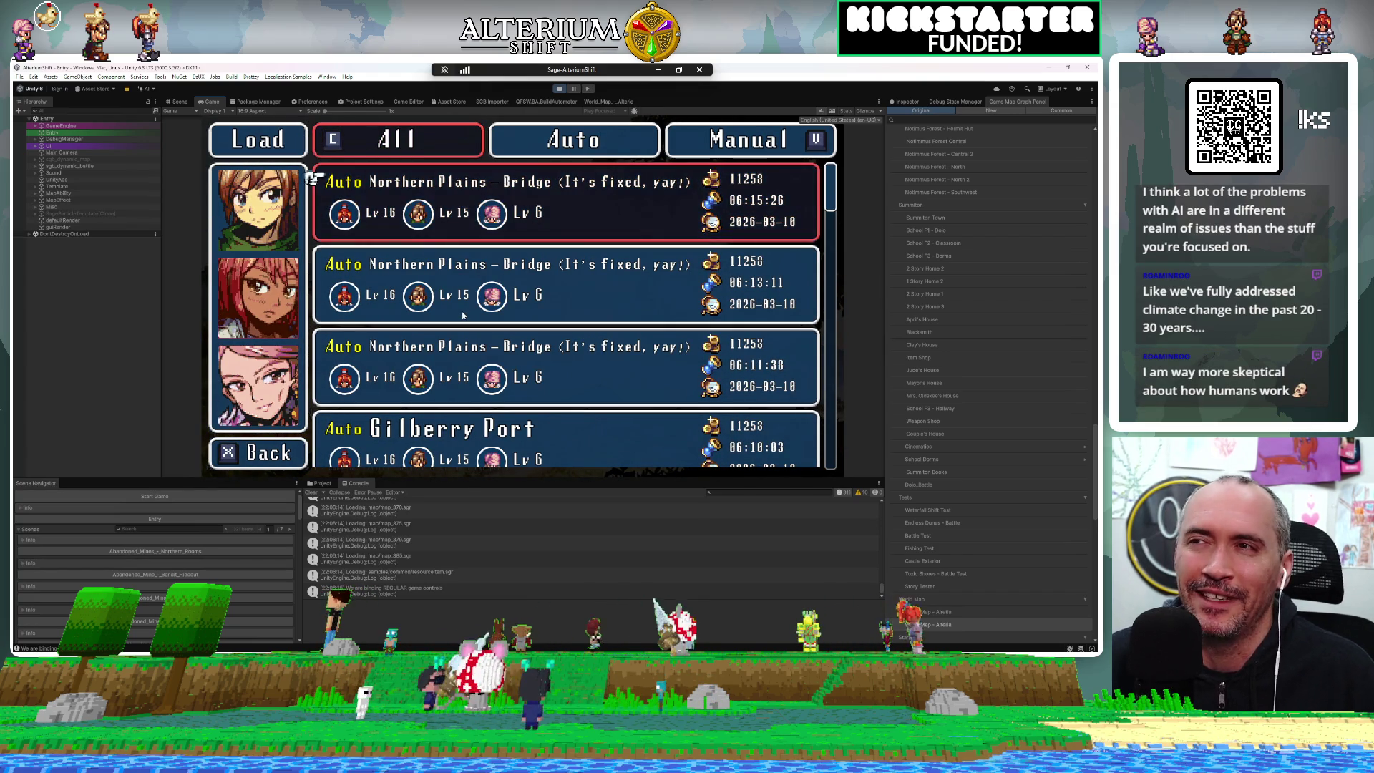
key(z)
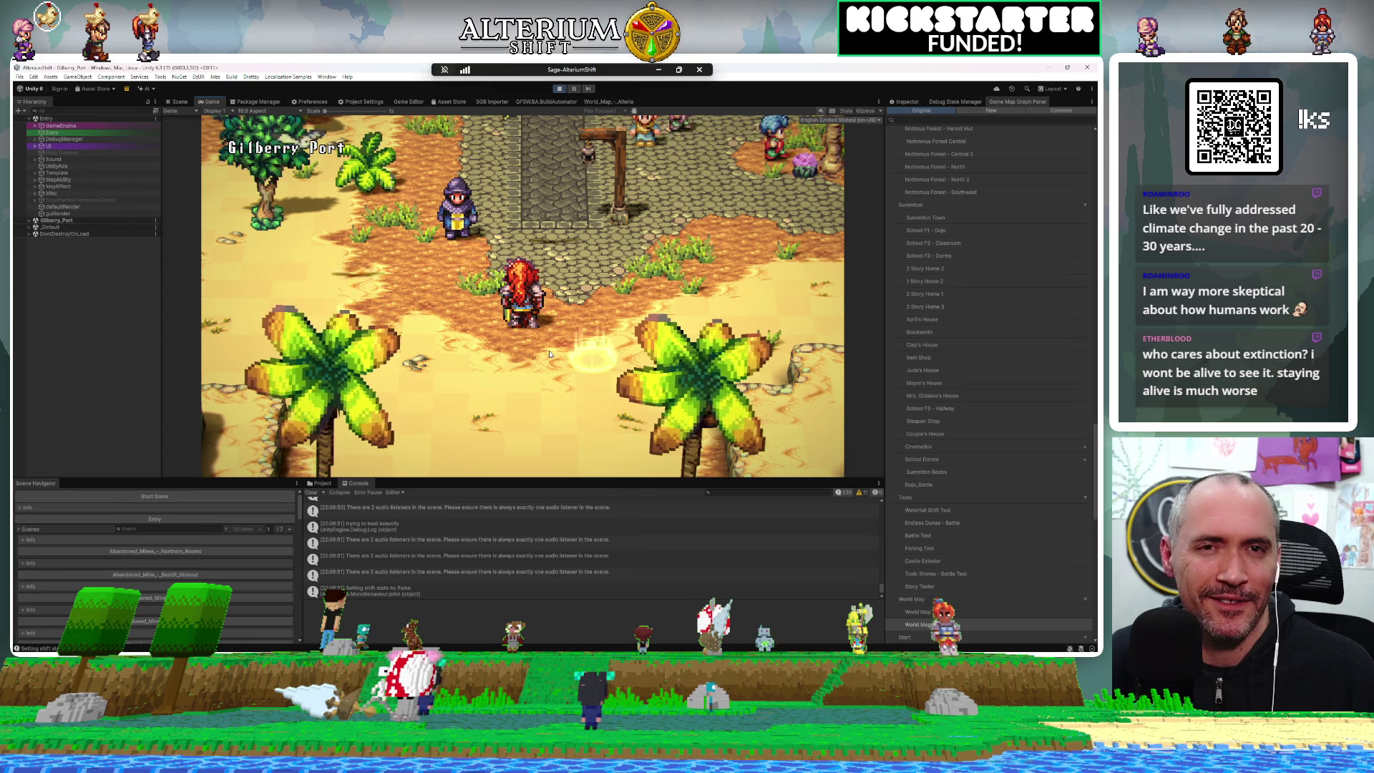
Walk the party out of town, west onto the bridge and back east, then bring up Smile Game Builder
key(Down)
key(Down)
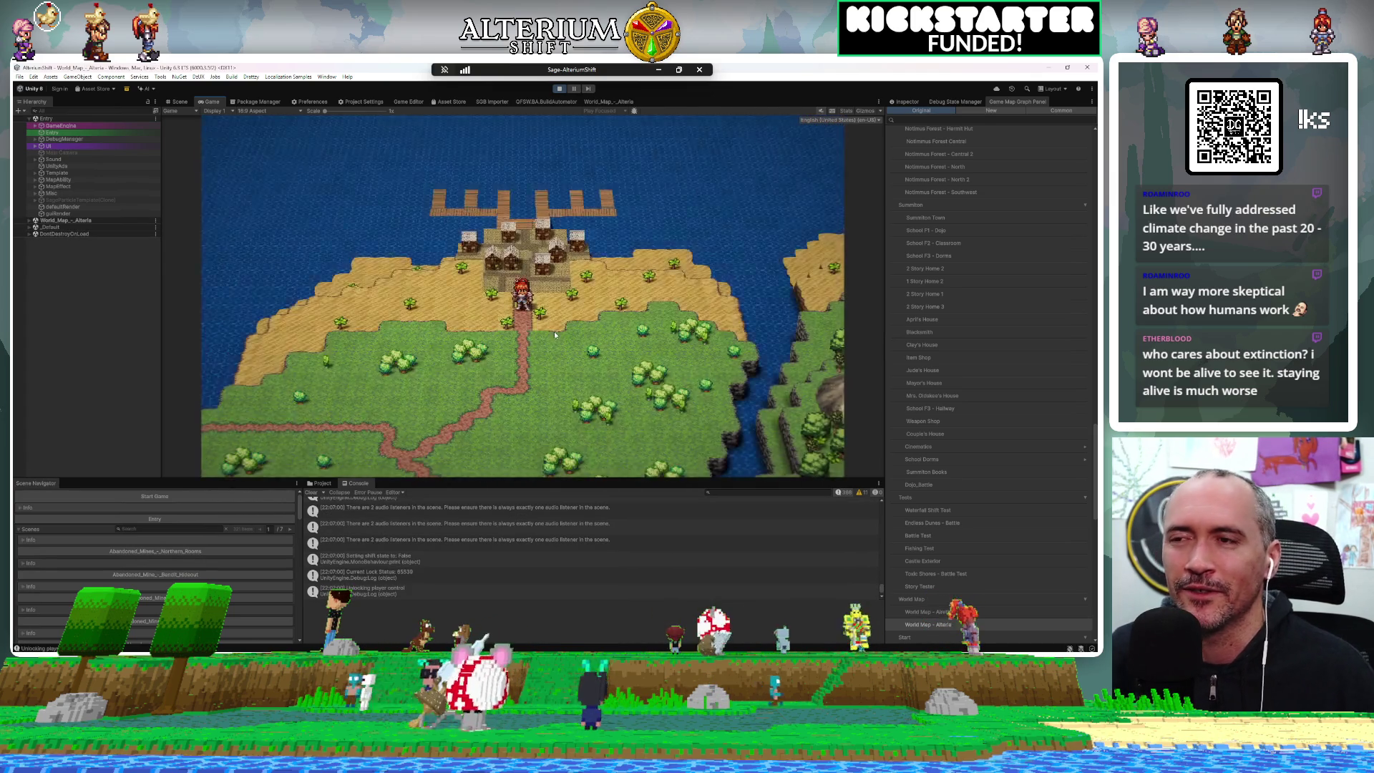
key(Down)
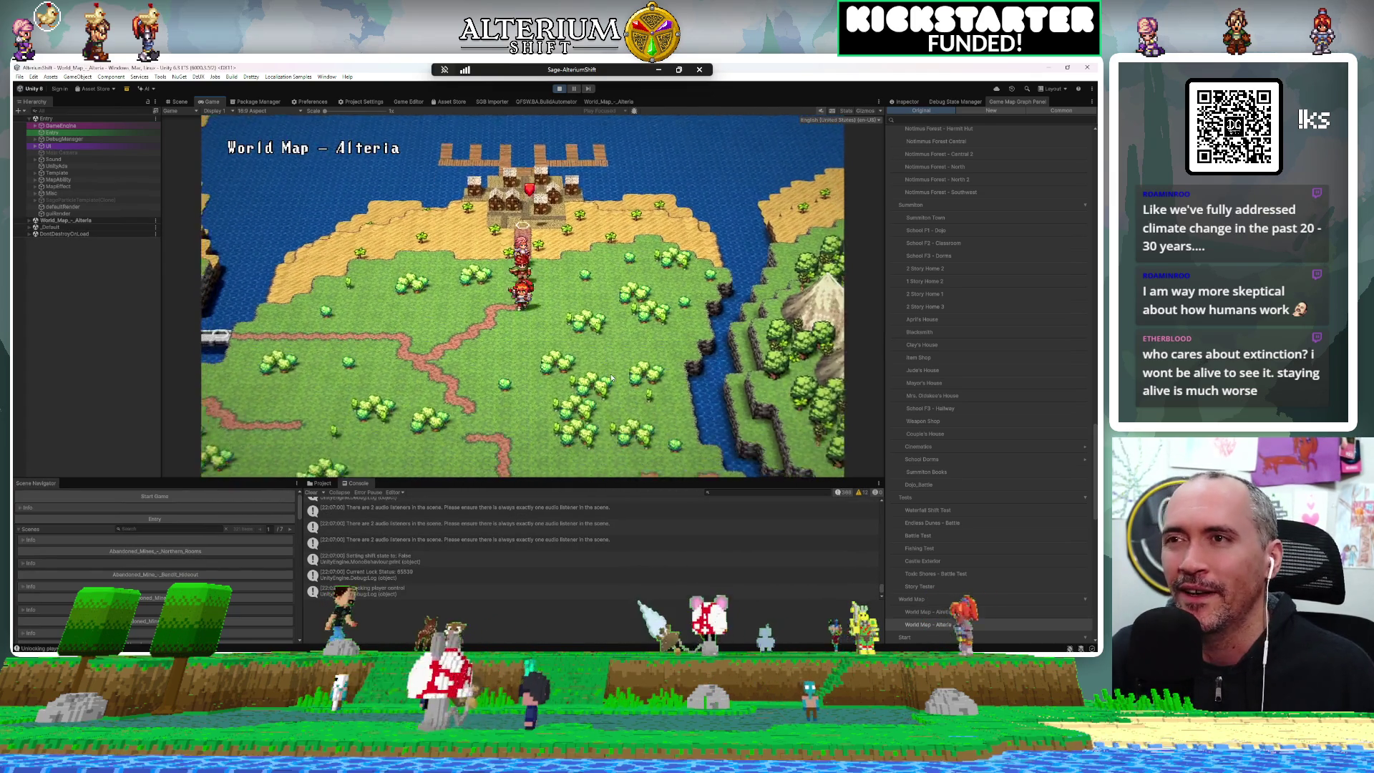
key(Left)
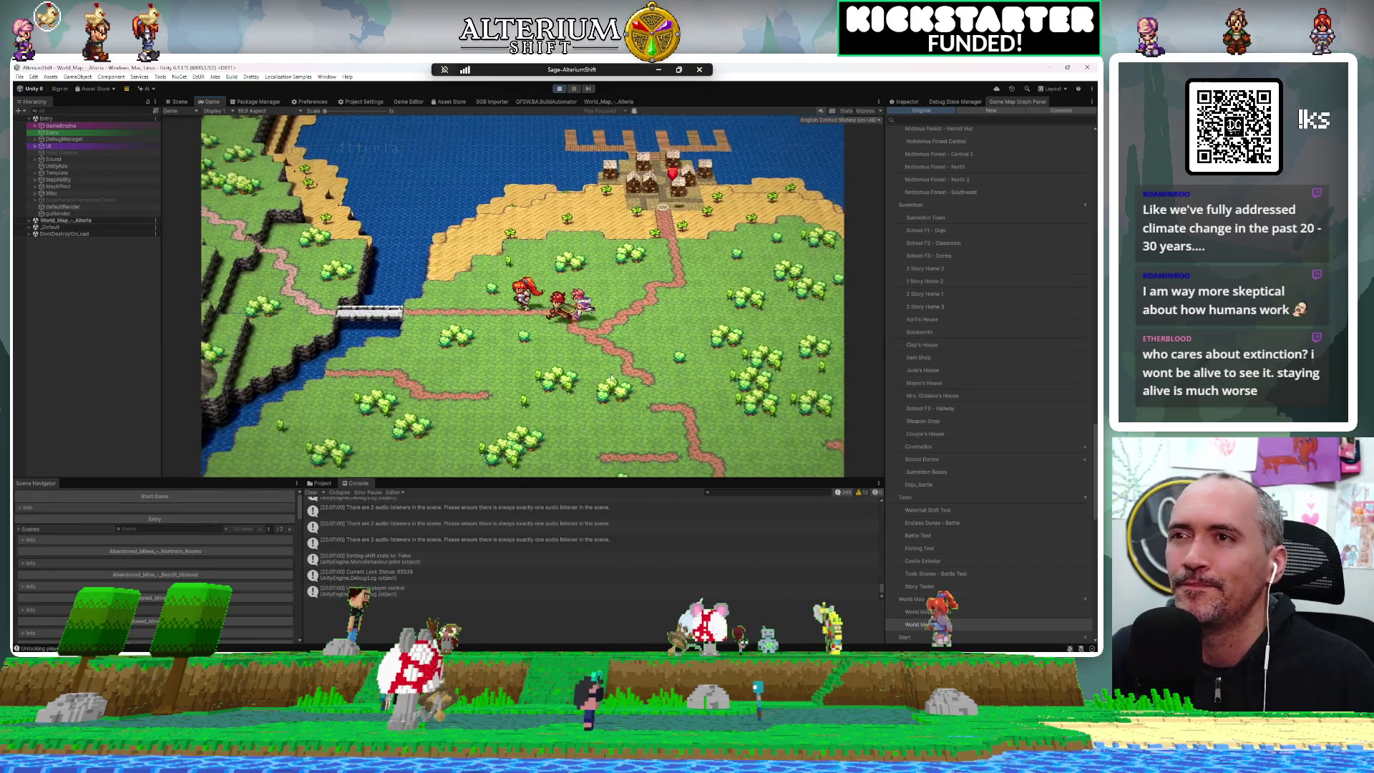
key(Left)
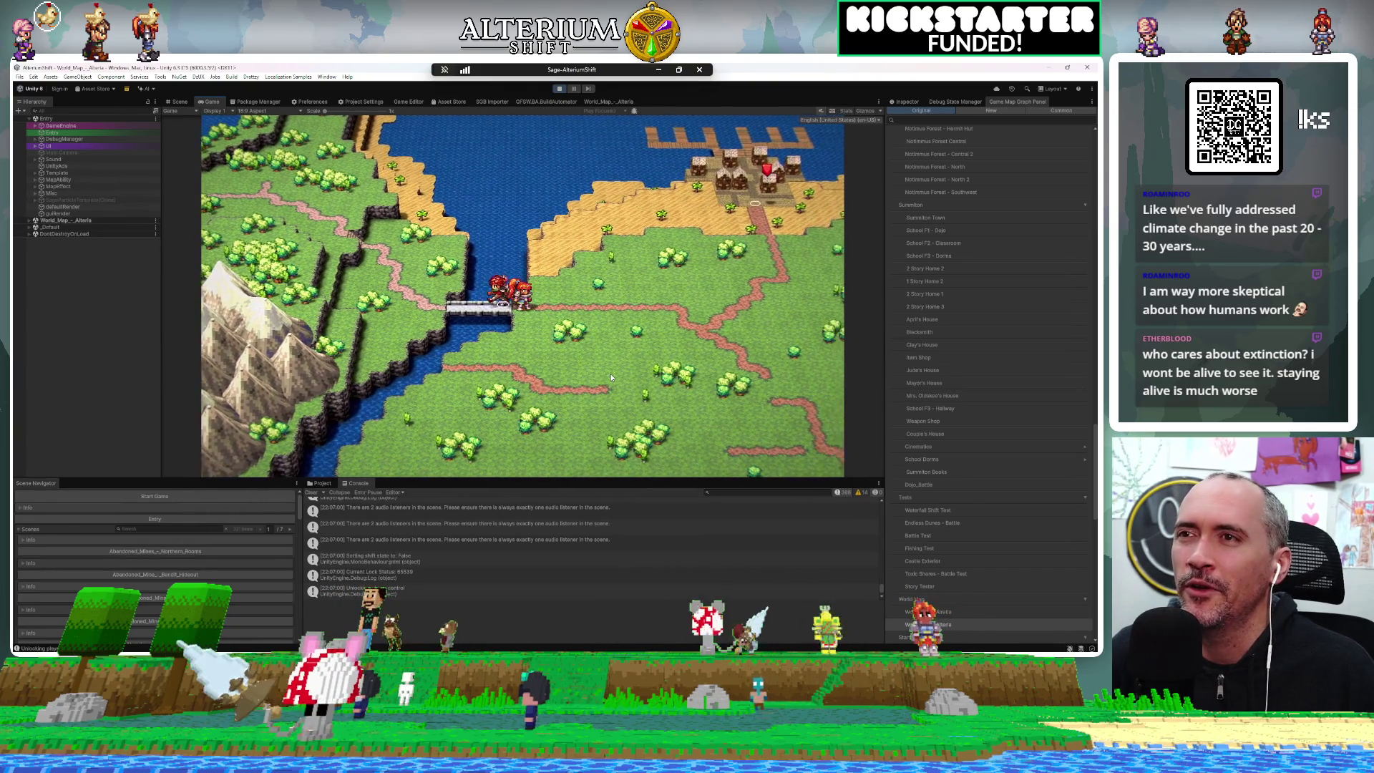
key(Right)
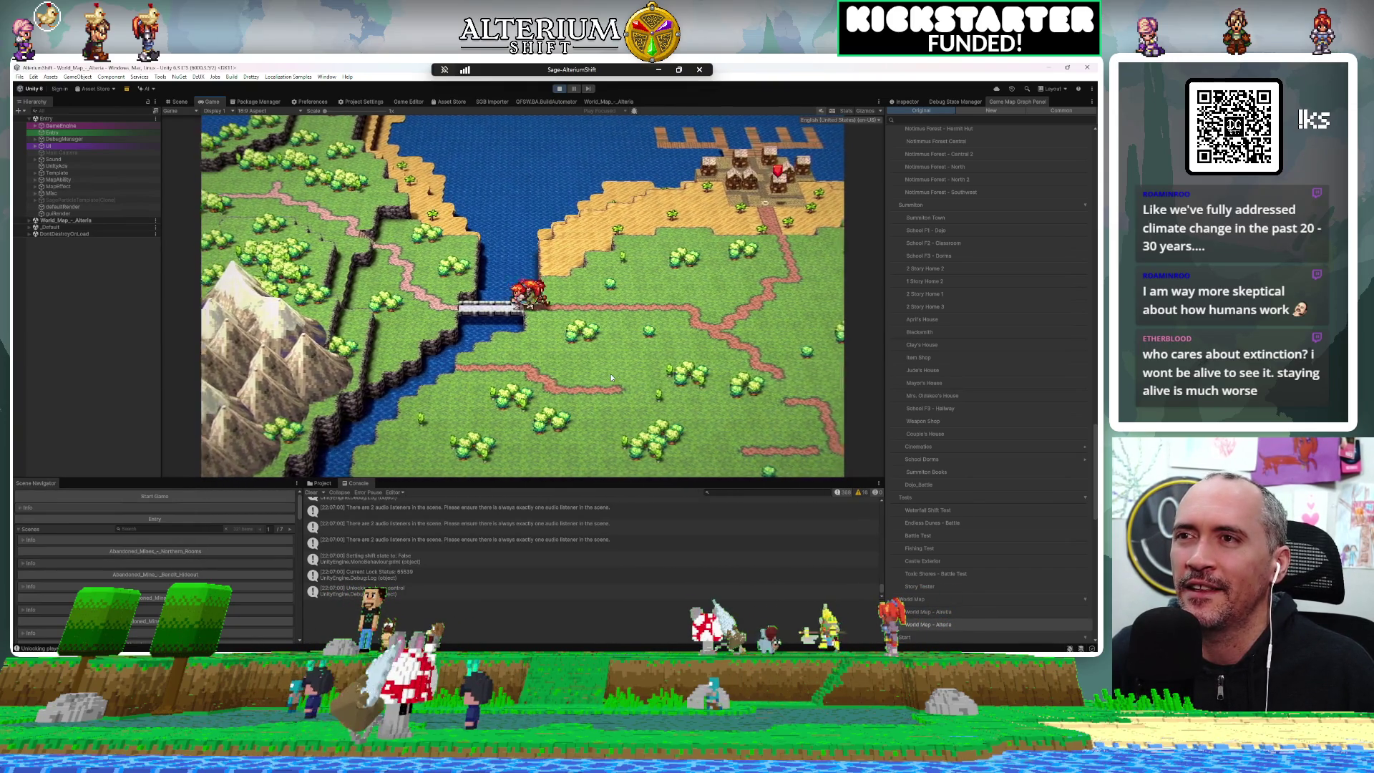
key(Right)
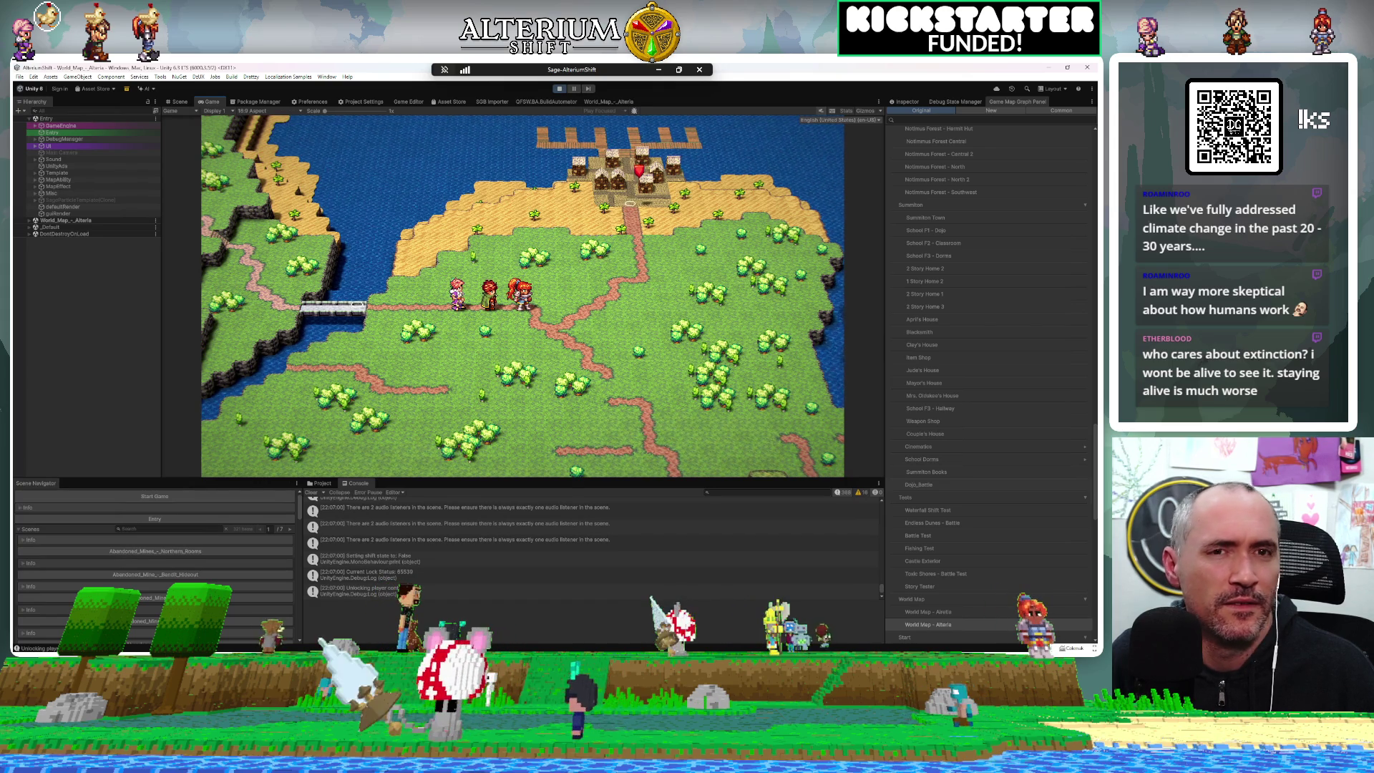
key(alt+Tab)
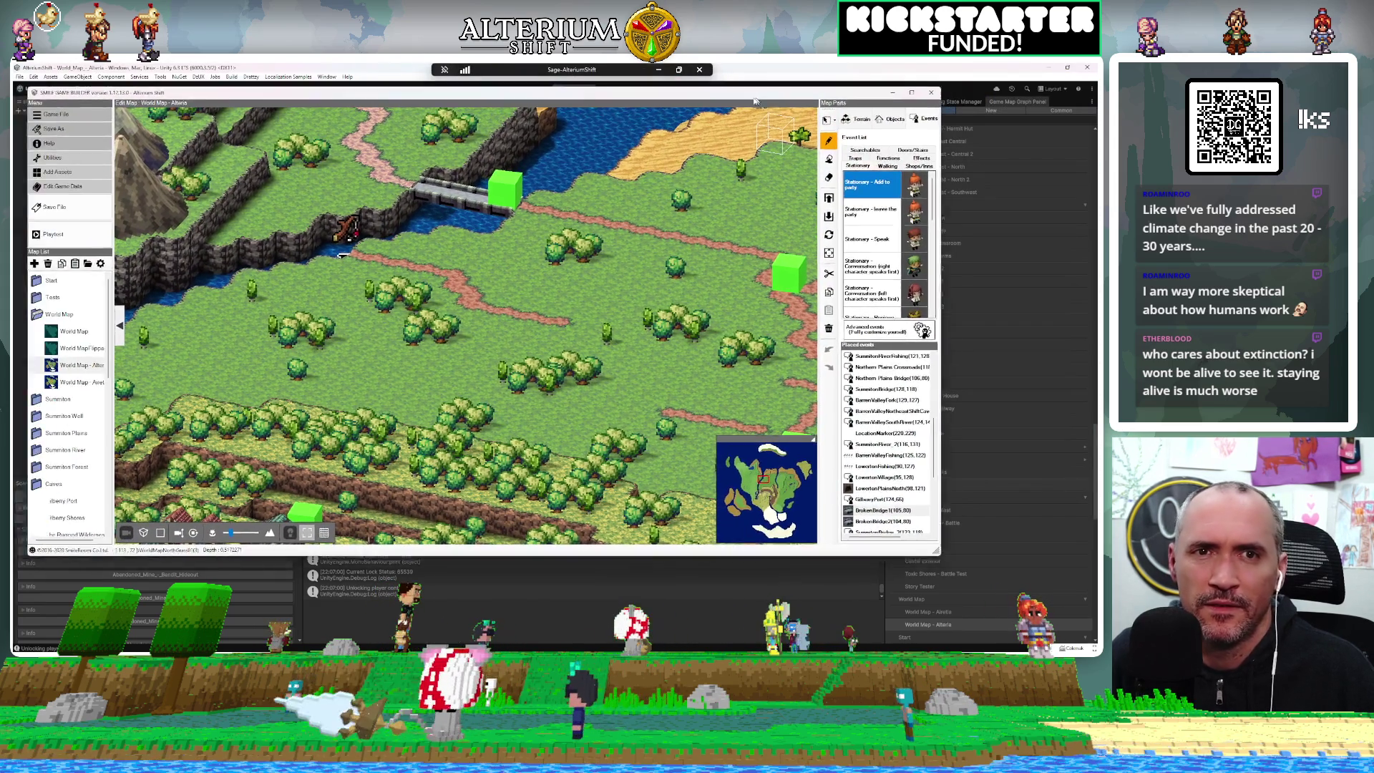
mouse_move(754, 100)
mouse_down()
mouse_move(726, 128)
mouse_move(793, 133)
mouse_up()
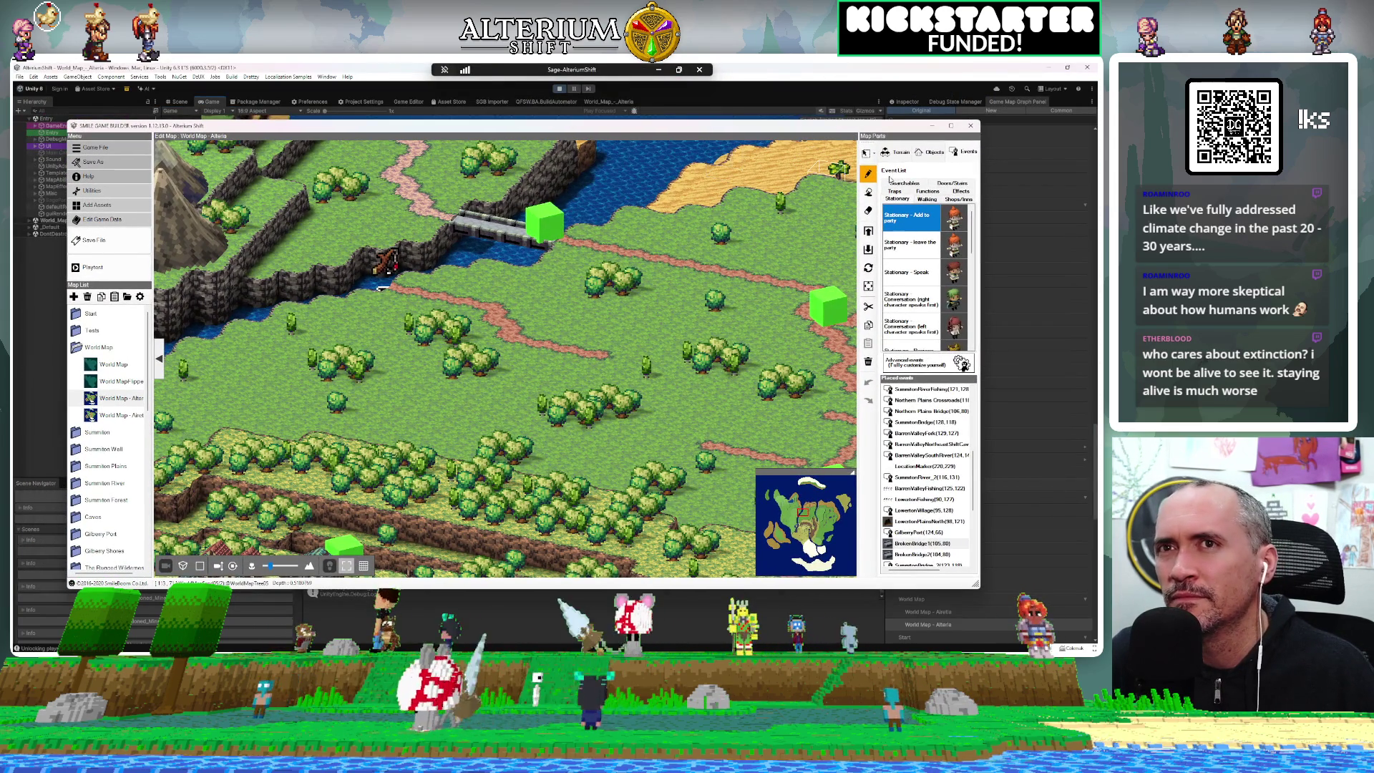
Move the Northern Plains Bridge event and a bridge end piece aside, then open BrokenBridge1's settings
click(866, 153)
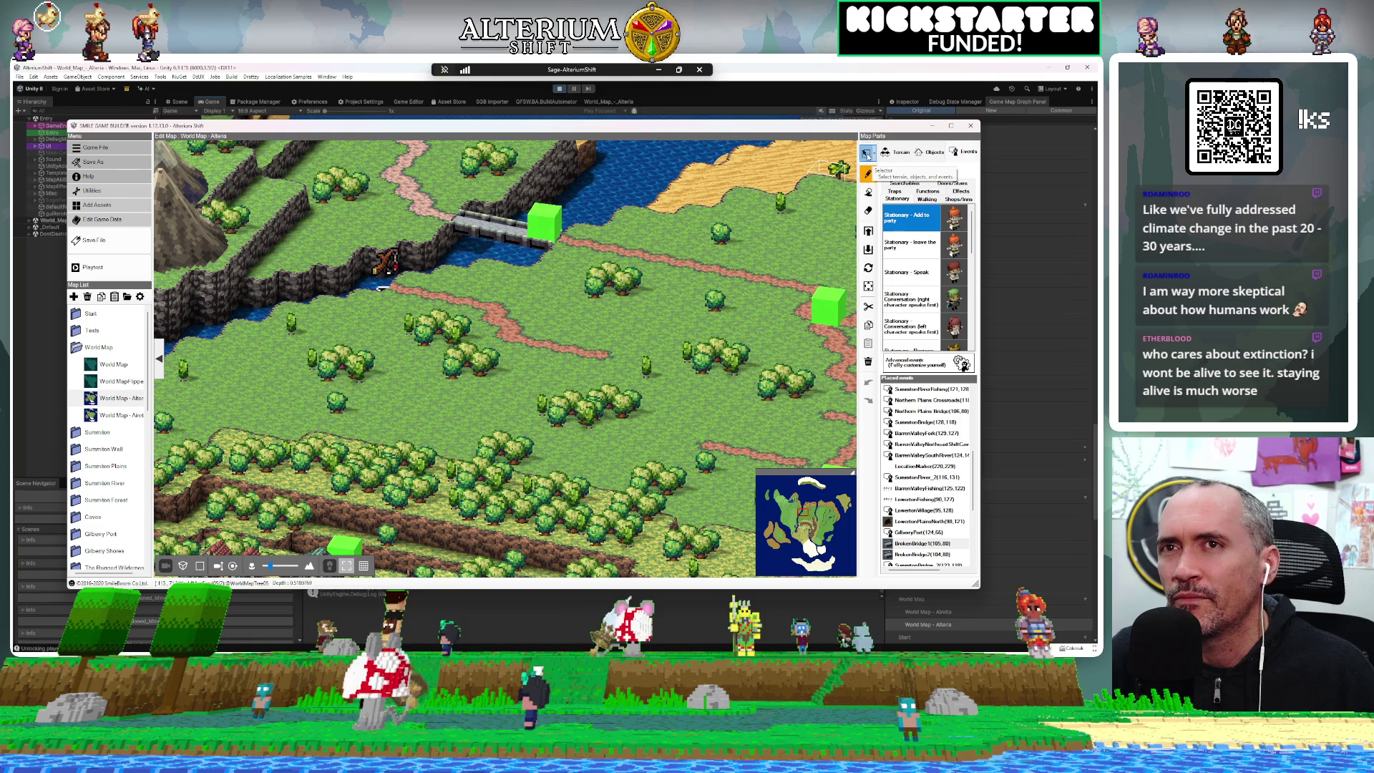
scroll(613, 235, up, 5)
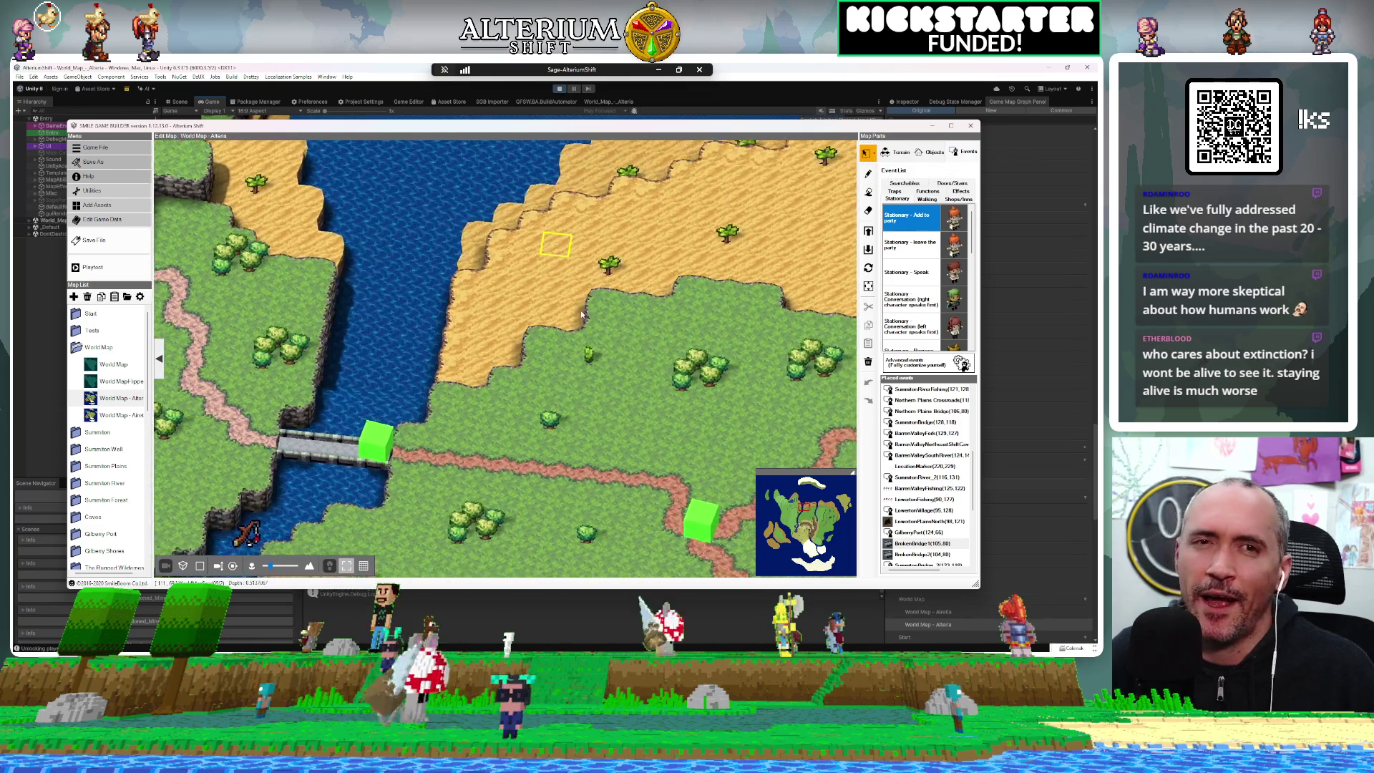
mouse_move(413, 409)
mouse_down()
mouse_move(492, 371)
mouse_move(460, 367)
mouse_move(387, 422)
mouse_move(387, 444)
mouse_move(412, 447)
mouse_move(496, 386)
mouse_move(495, 369)
mouse_up()
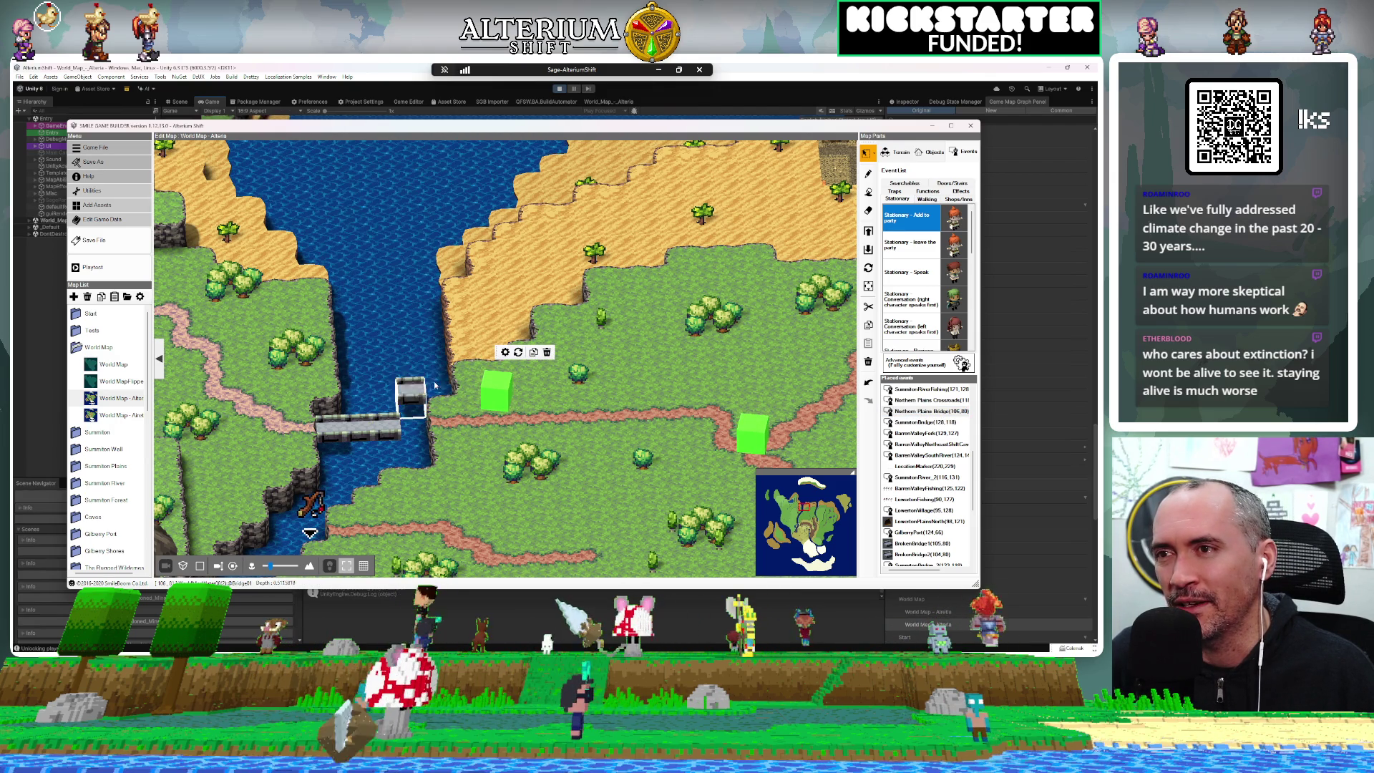
click(417, 432)
mouse_move(417, 432)
mouse_down()
mouse_move(439, 378)
mouse_move(405, 435)
mouse_up()
click(384, 430)
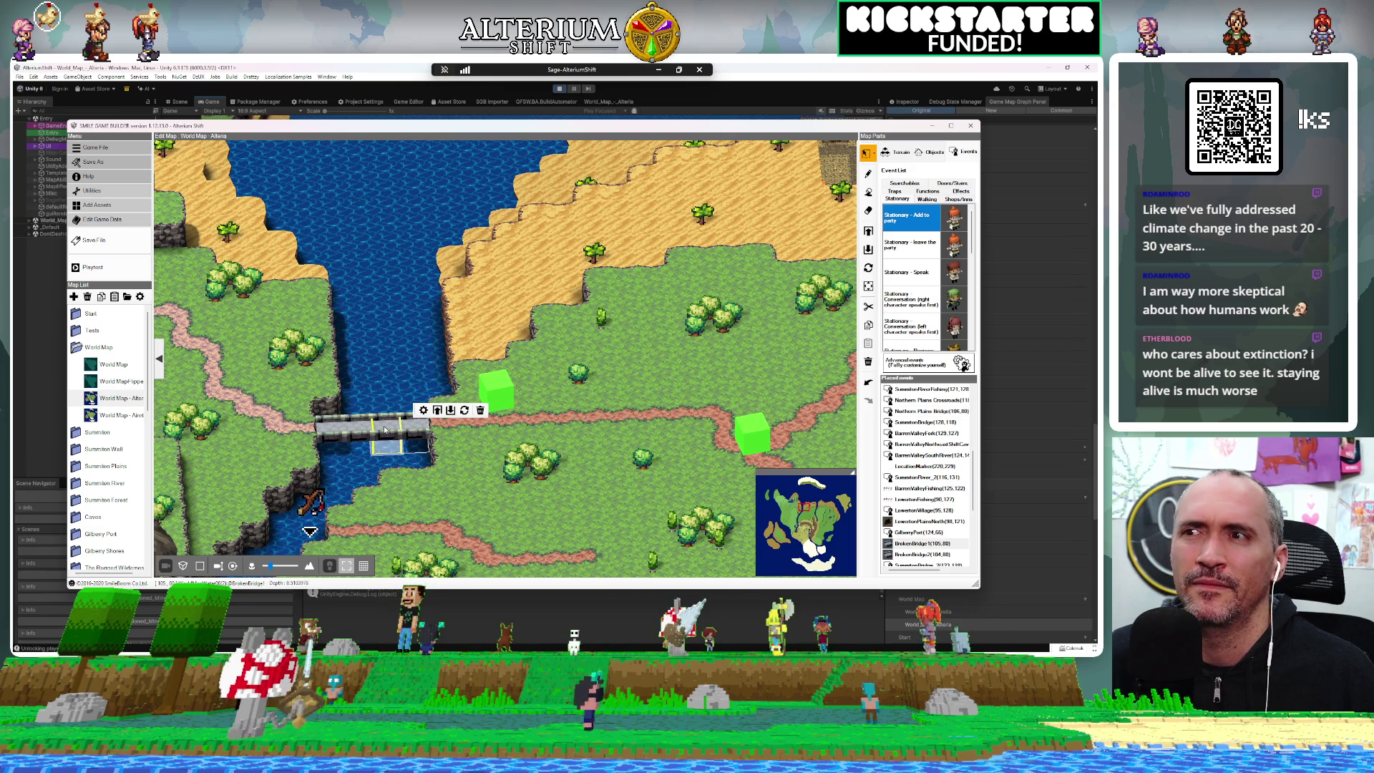
double_click(384, 429)
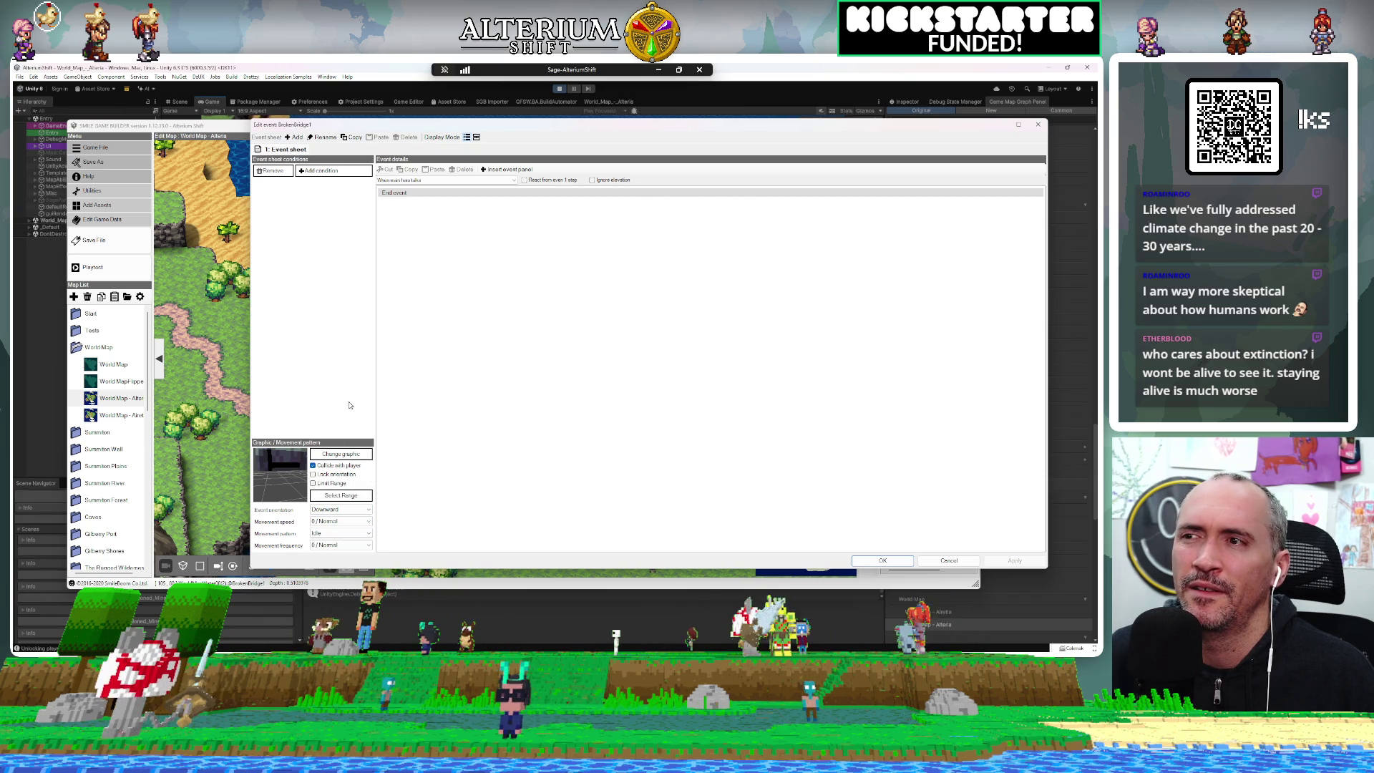
Uncheck 'Collide with player' on BrokenBridge1, apply it, and confirm with OK
click(319, 468)
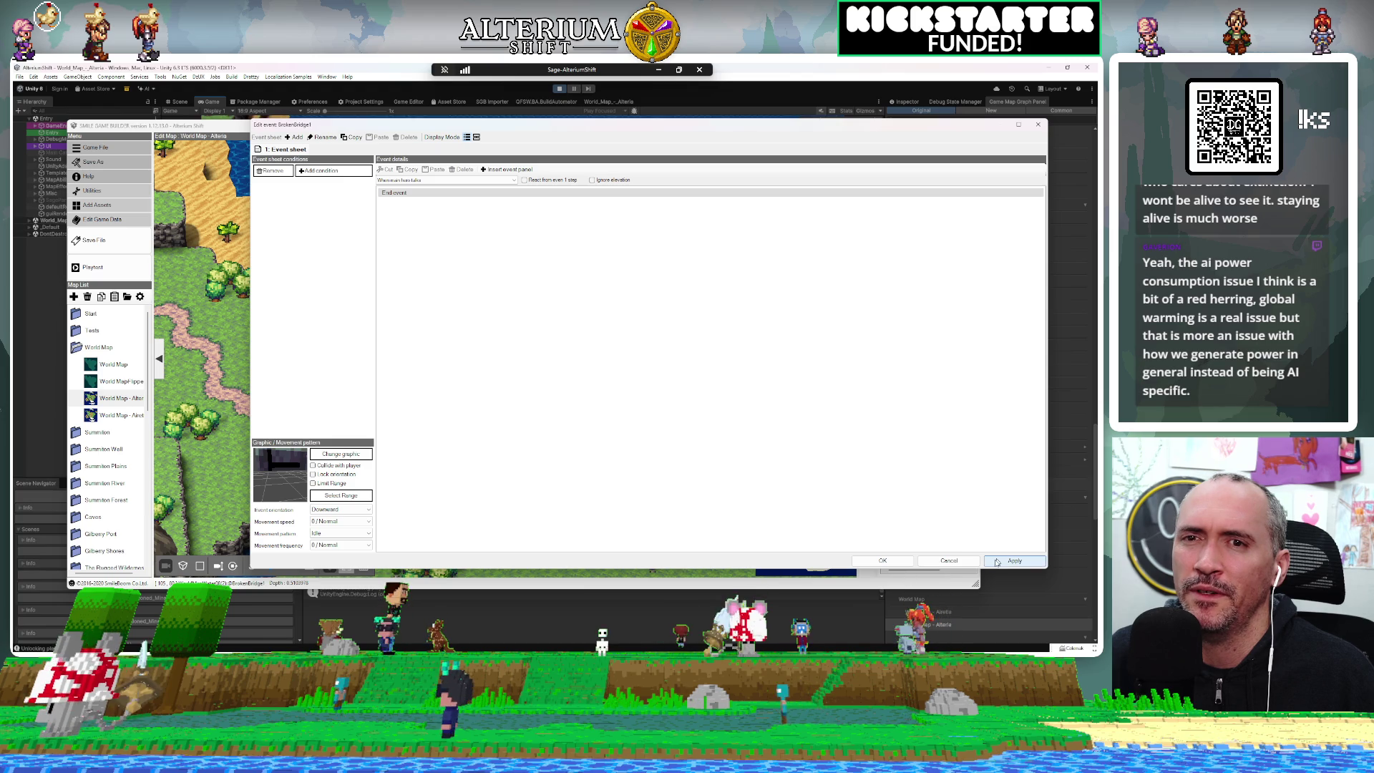
click(1015, 560)
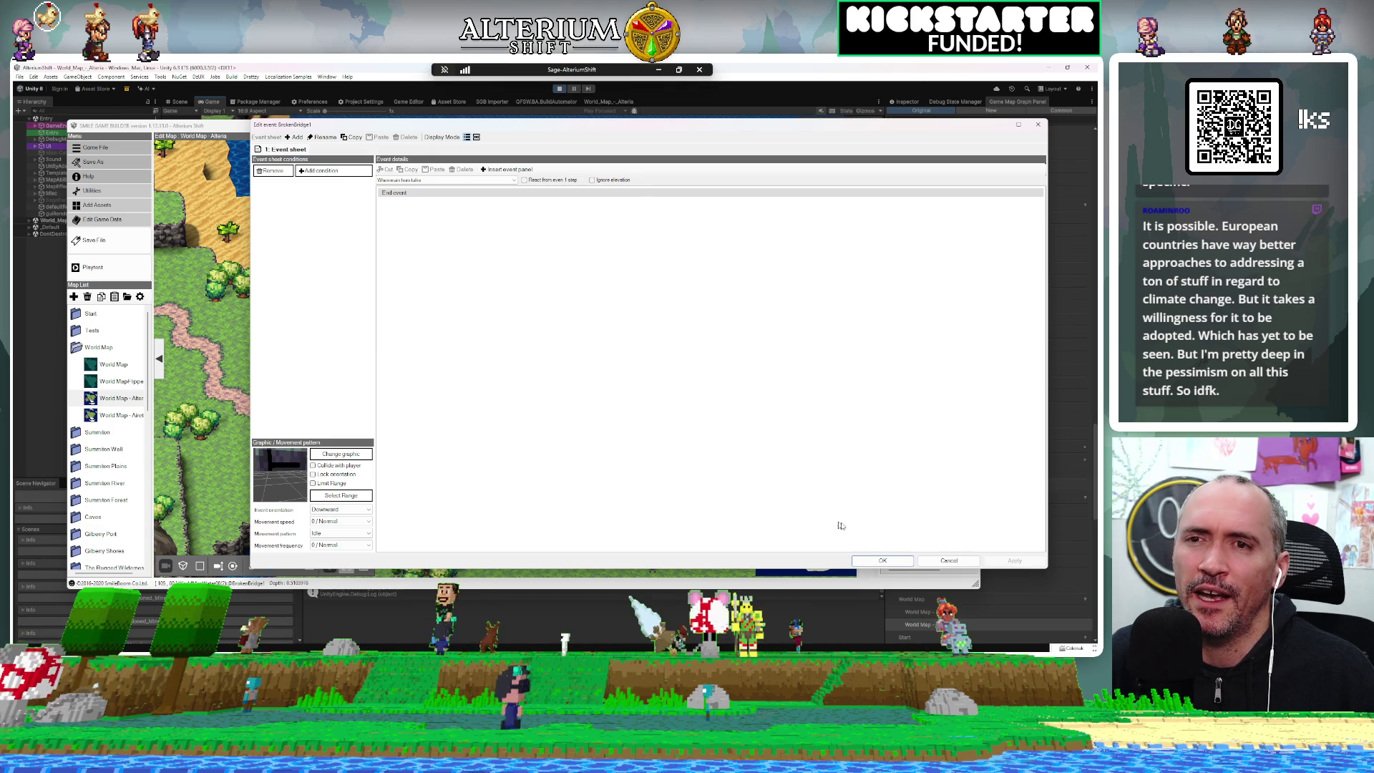
click(881, 561)
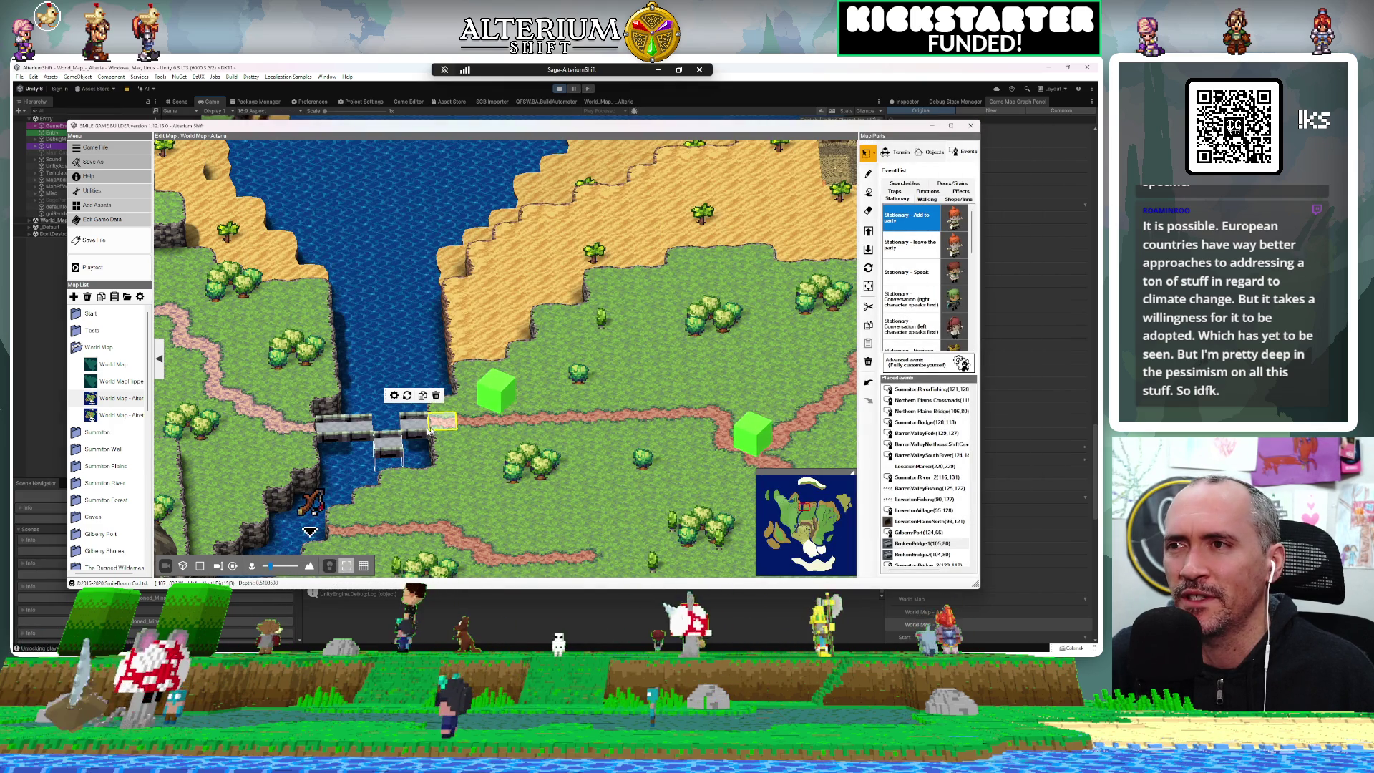
click(390, 432)
click(371, 428)
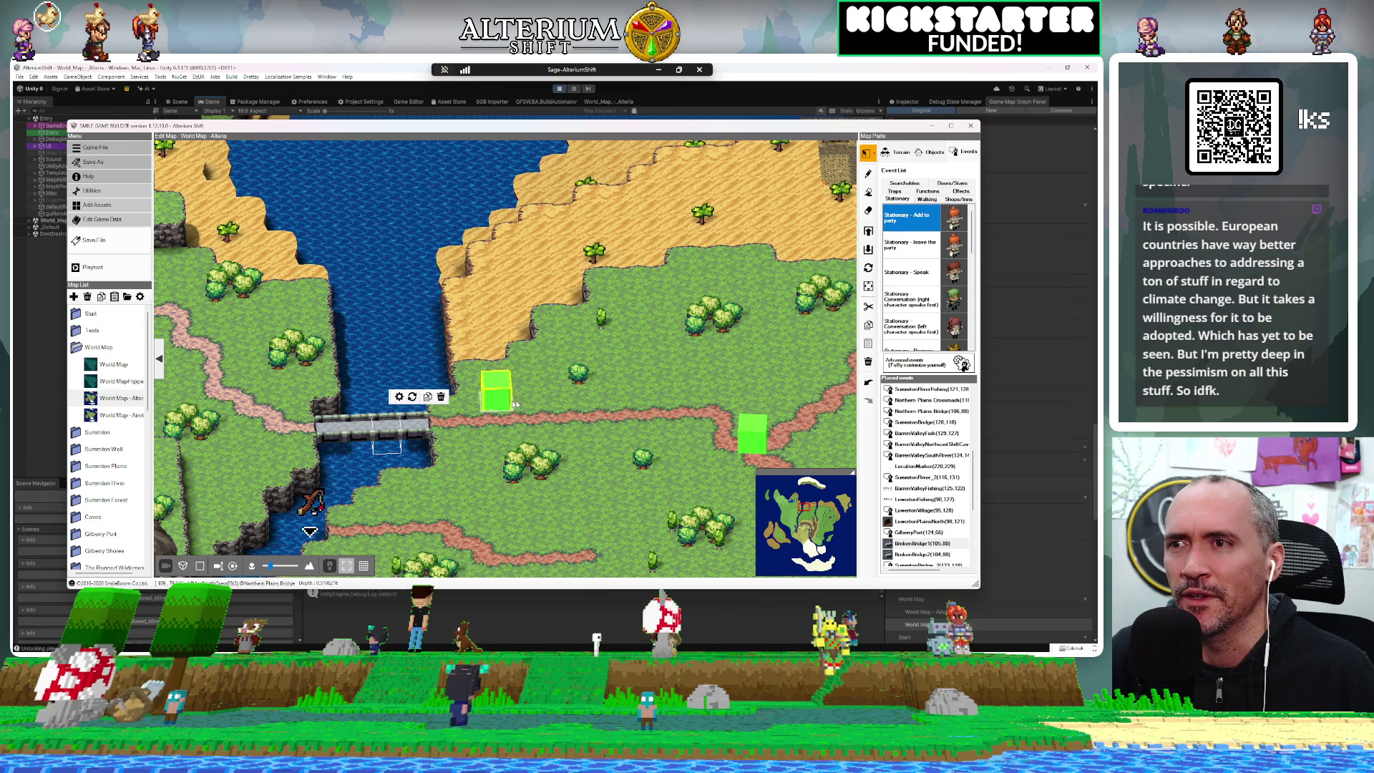
mouse_move(371, 427)
mouse_down()
mouse_move(451, 447)
mouse_move(342, 445)
mouse_move(468, 451)
mouse_move(524, 433)
mouse_up()
click(414, 429)
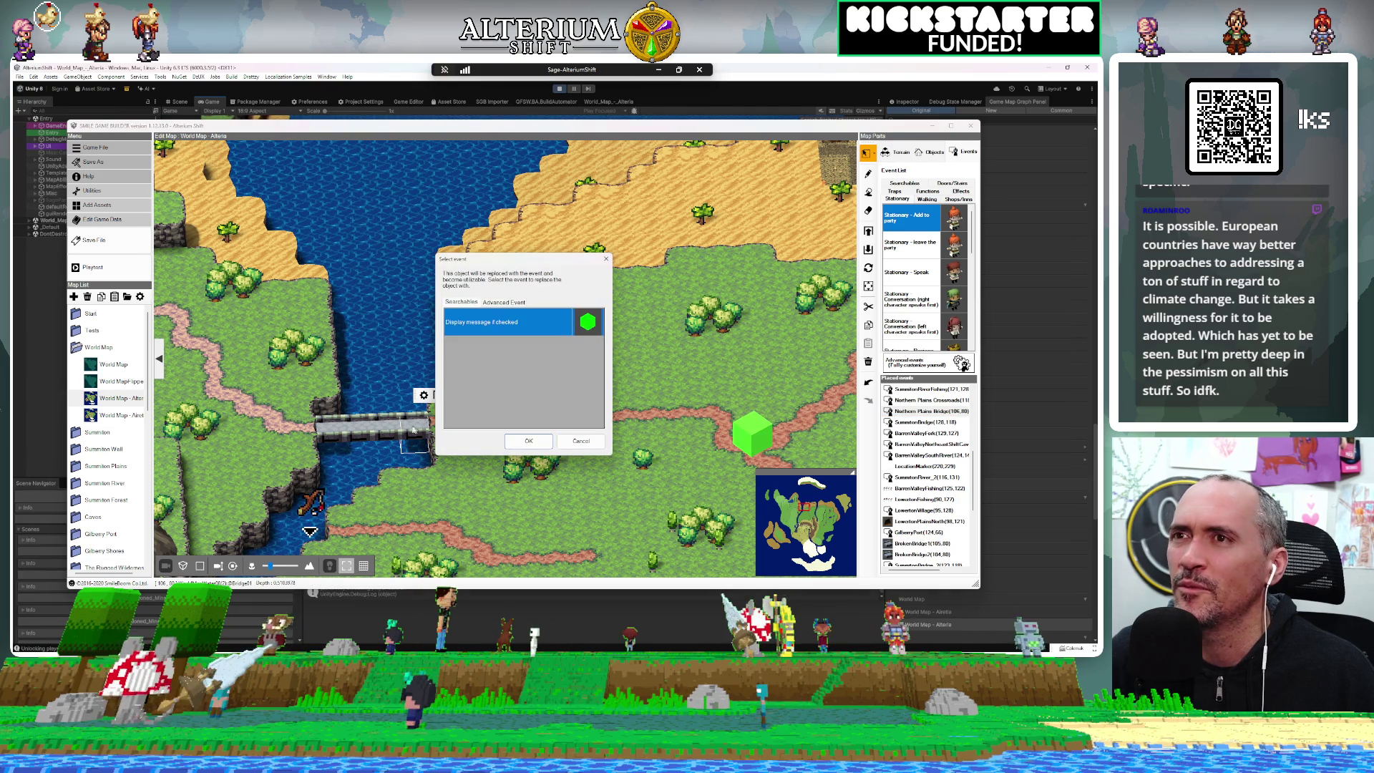
click(566, 442)
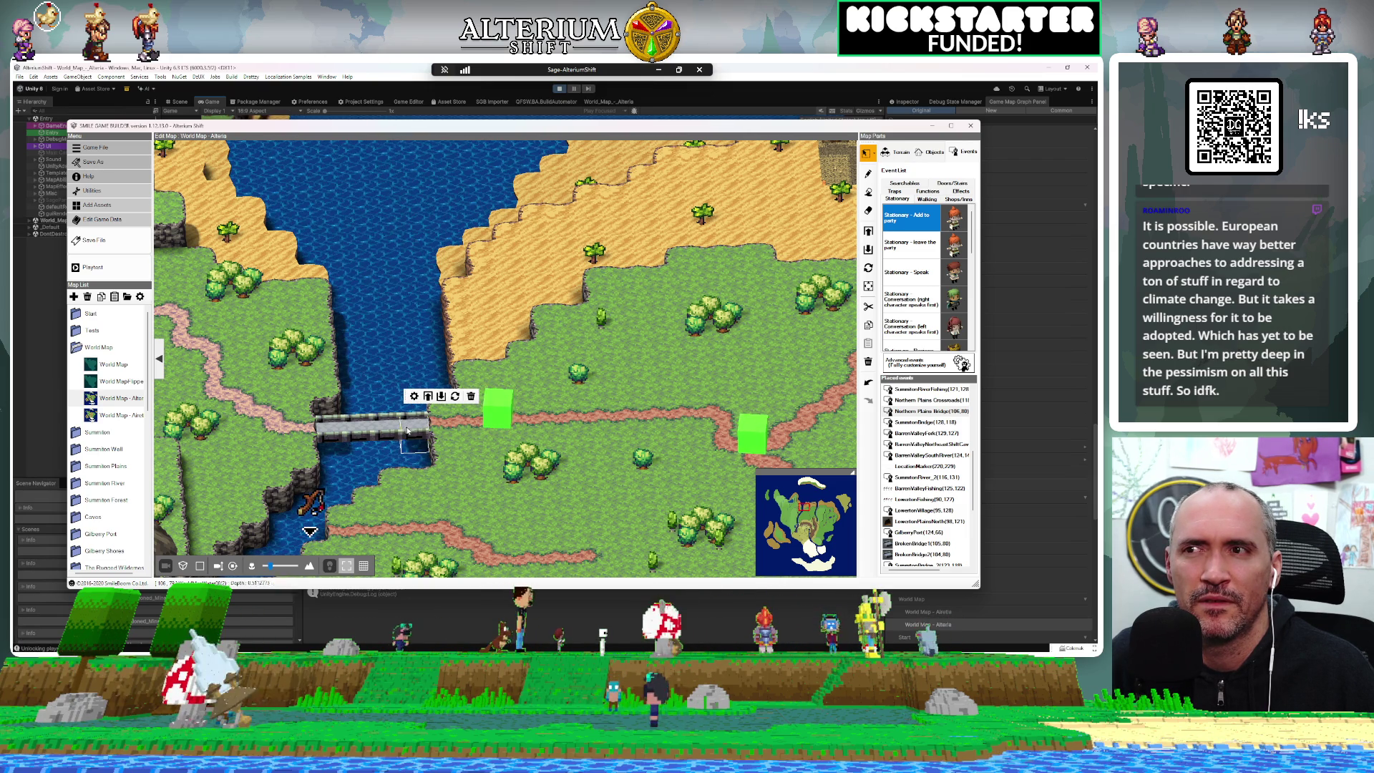
click(466, 391)
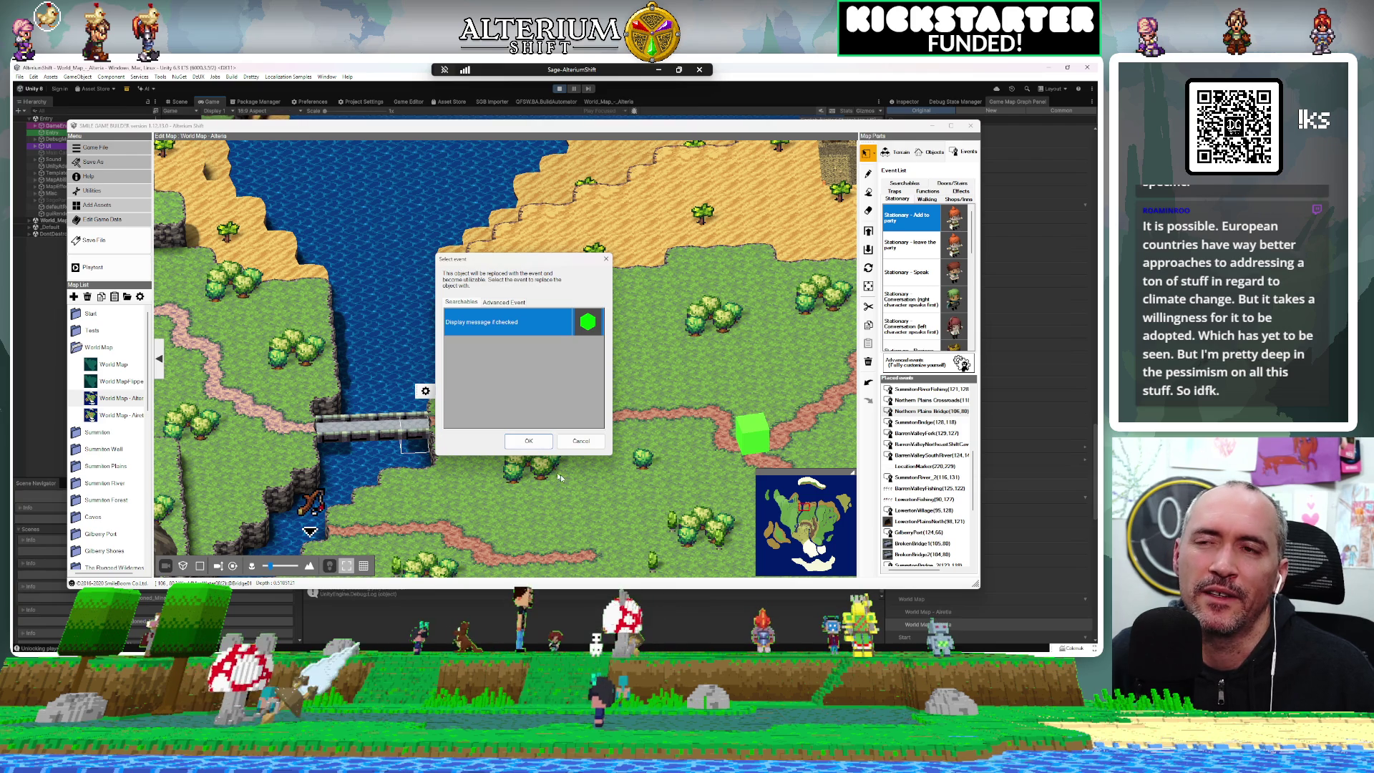
click(582, 442)
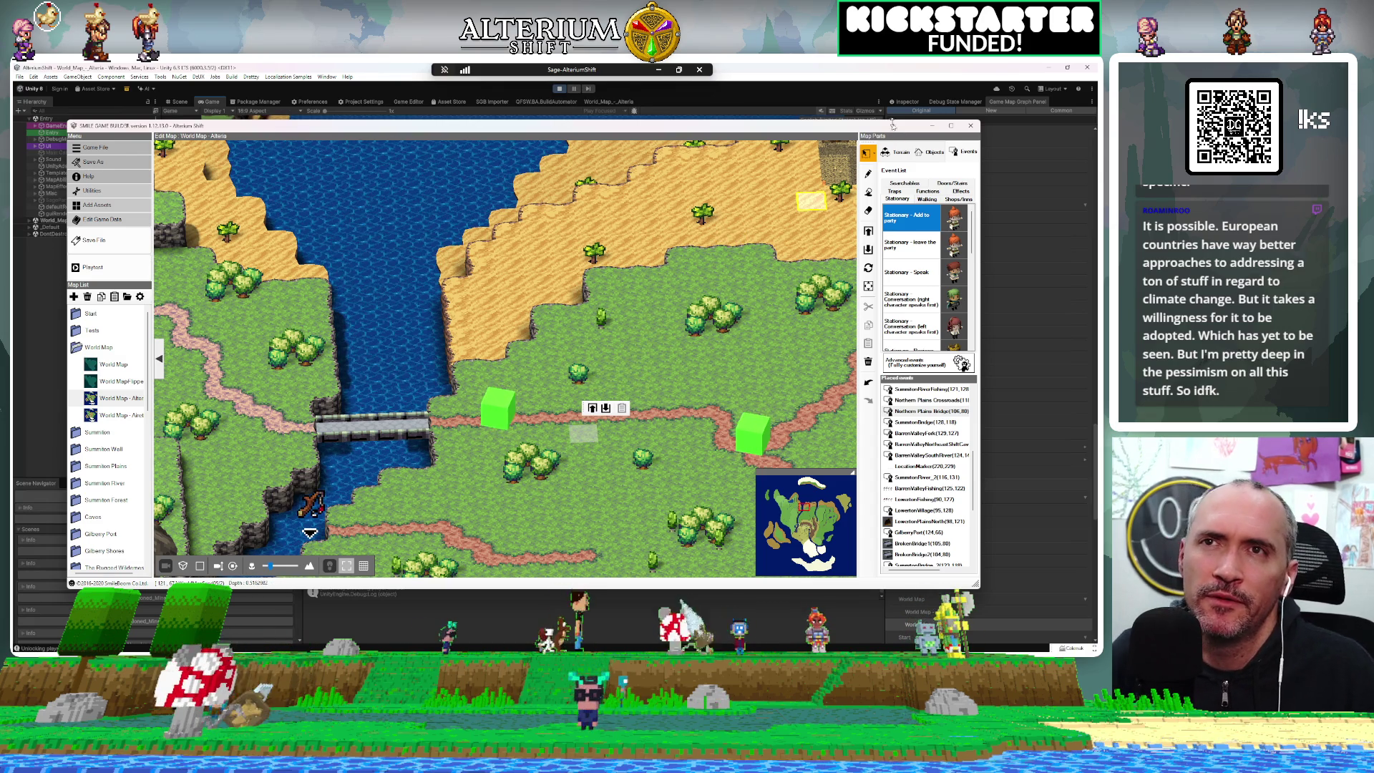
drag(874, 127, 902, 128)
drag(938, 128, 910, 130)
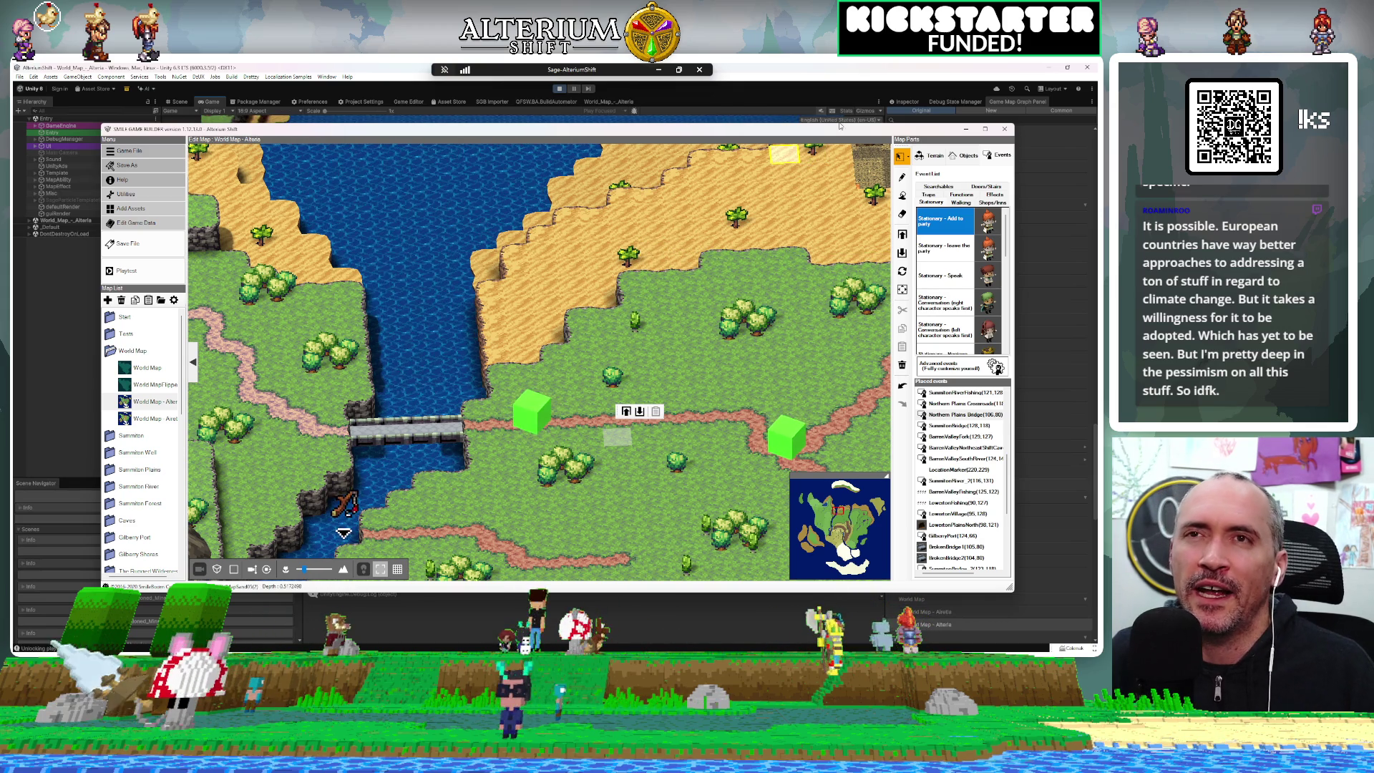
mouse_move(839, 130)
mouse_down()
mouse_move(794, 136)
mouse_move(827, 116)
mouse_up()
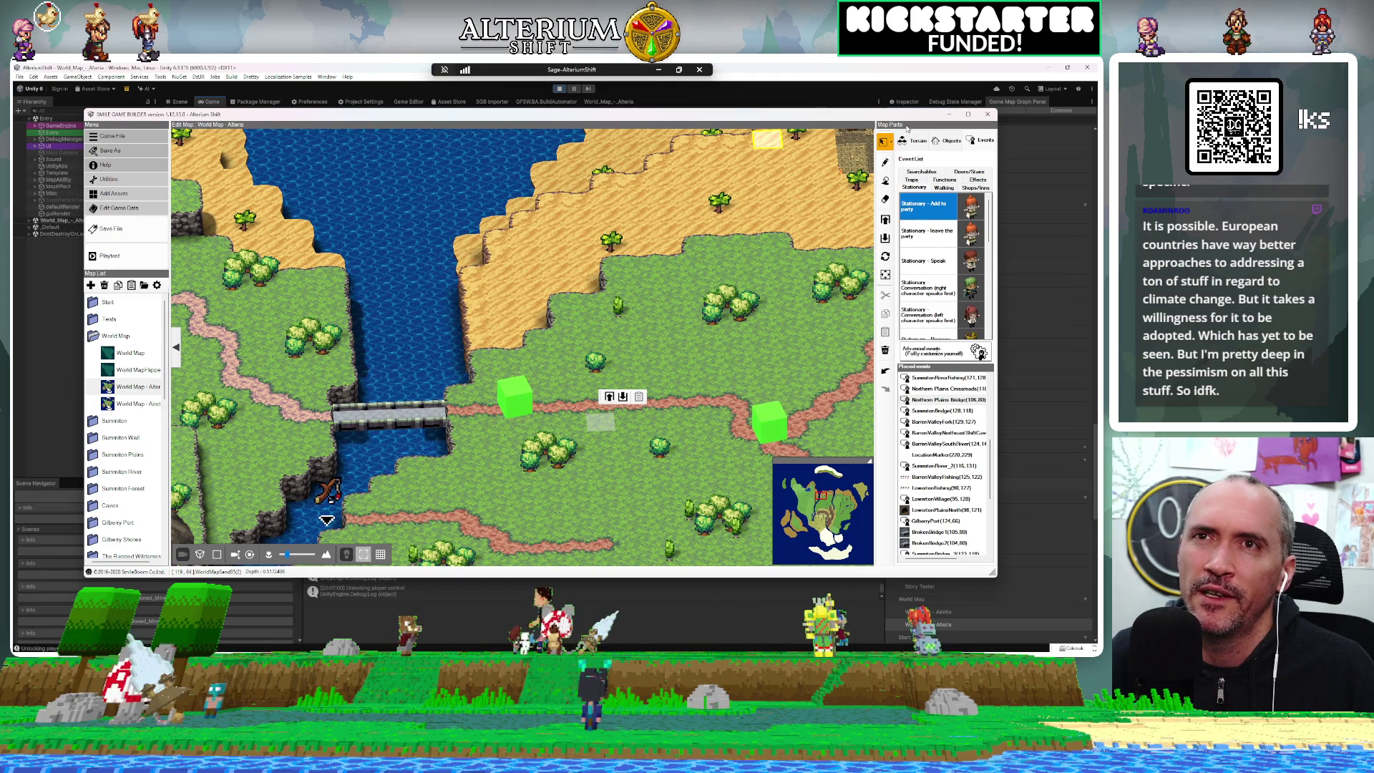
Close Smile Game Builder, answering No to discard the unsaved map changes
click(988, 115)
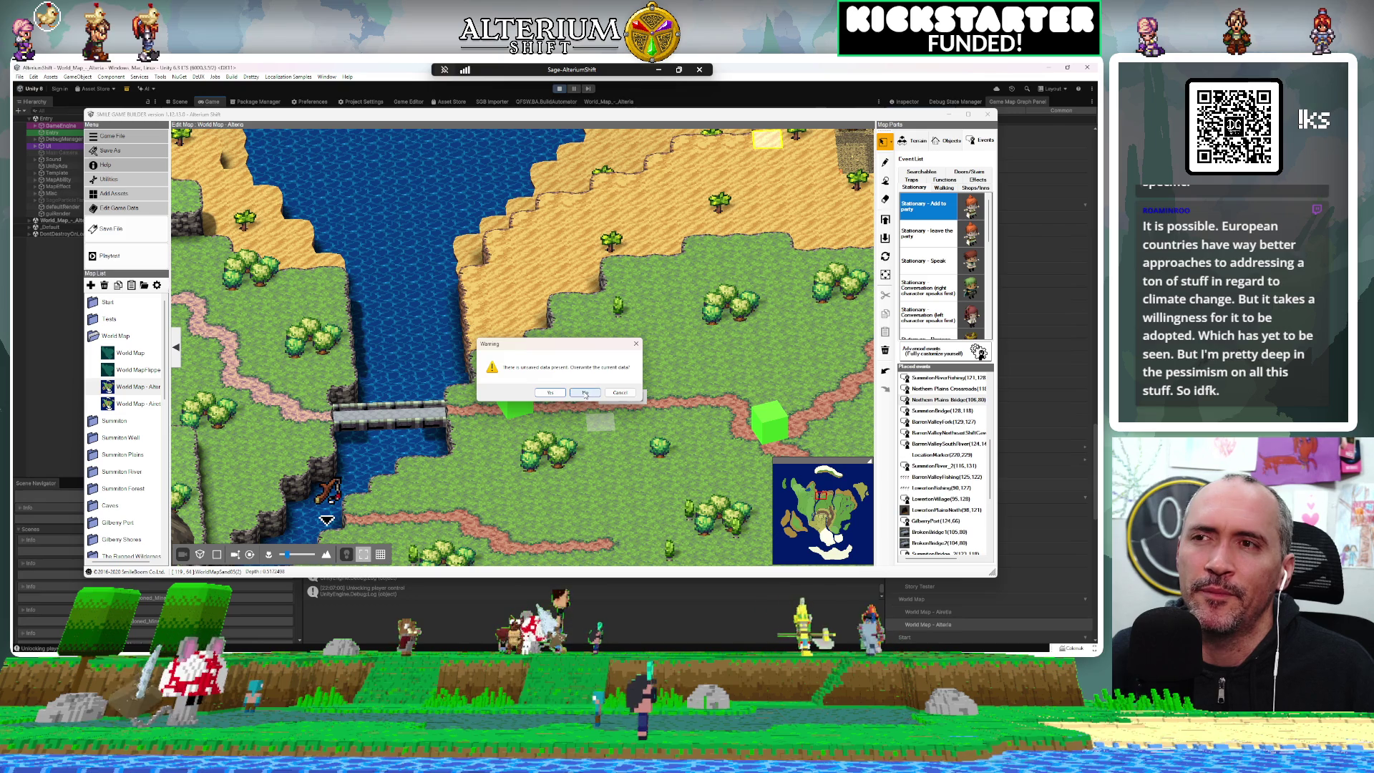
click(586, 393)
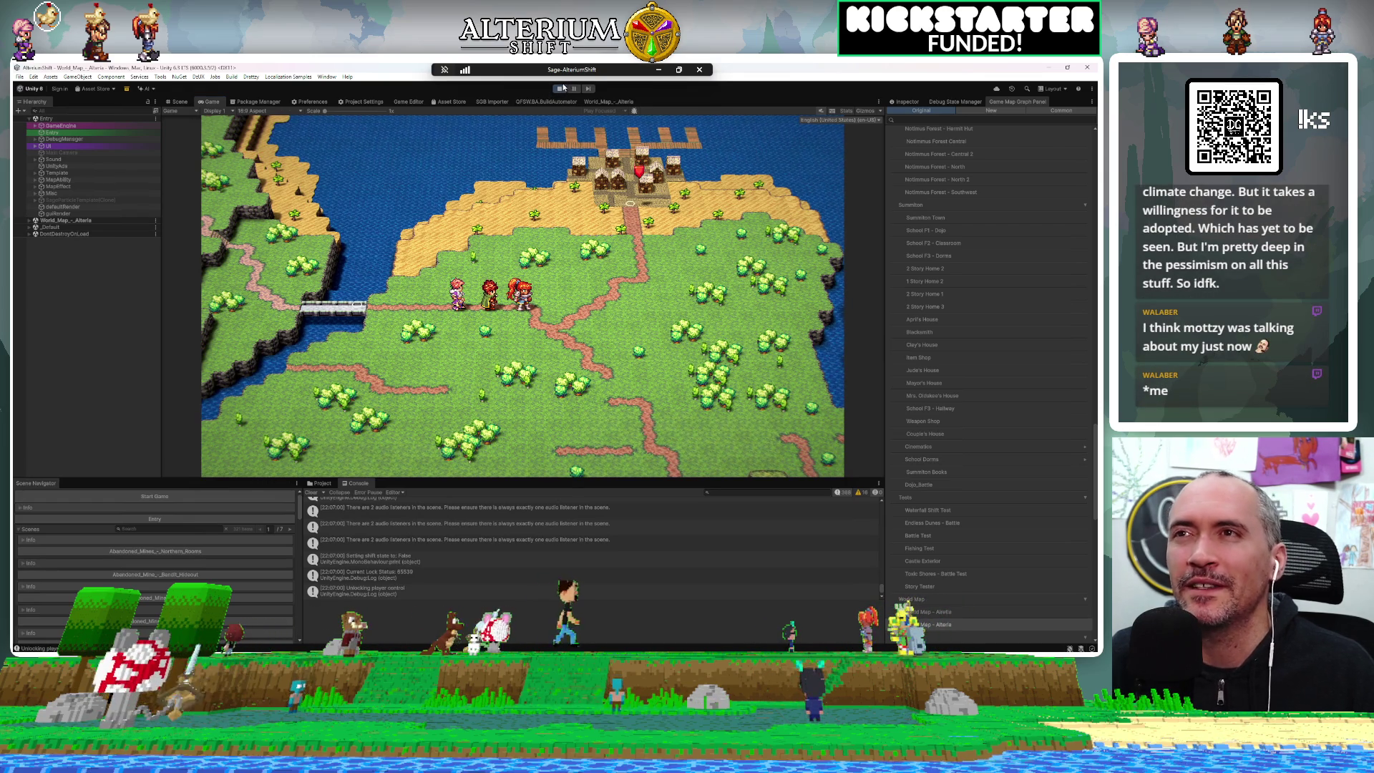
Stop the game, rerun it with Ctrl+P, stop it again, and switch to Rider
click(559, 89)
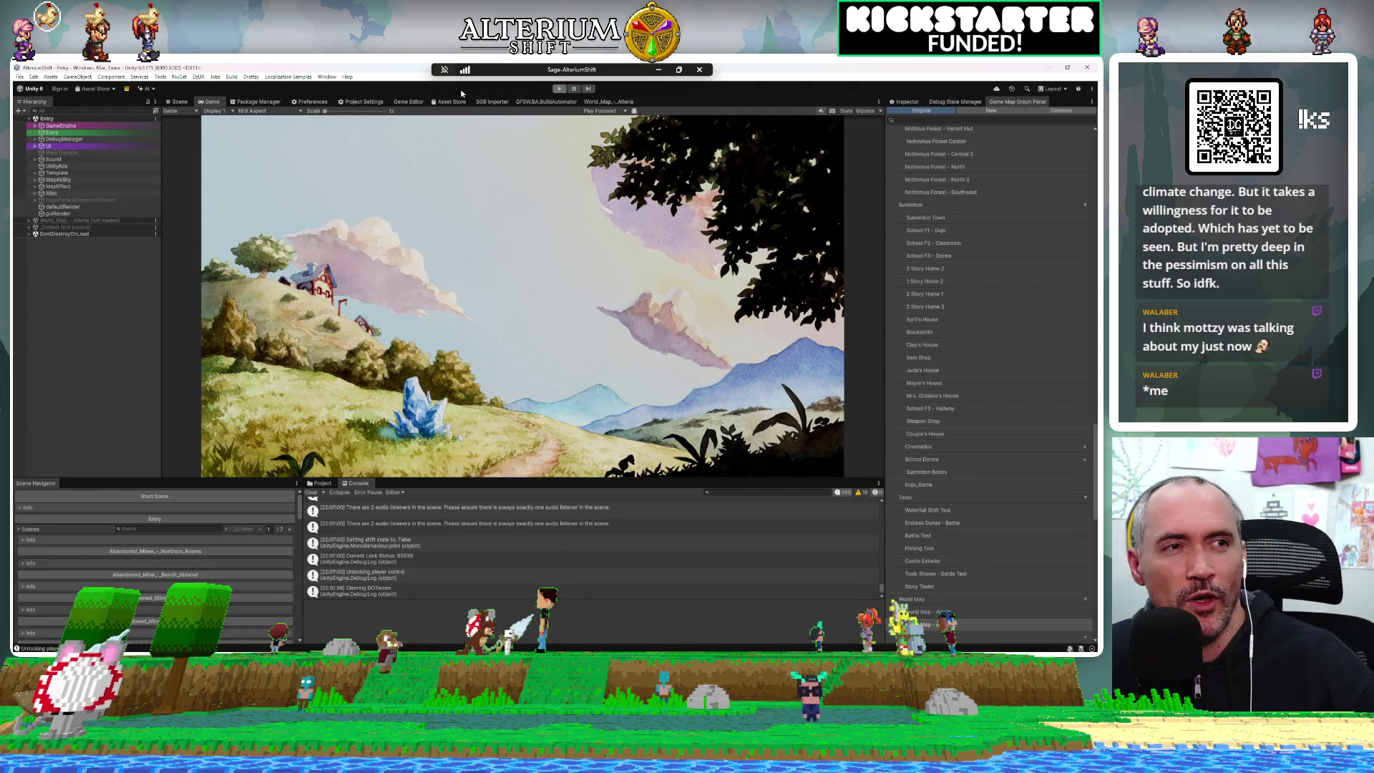
key(ctrl+p)
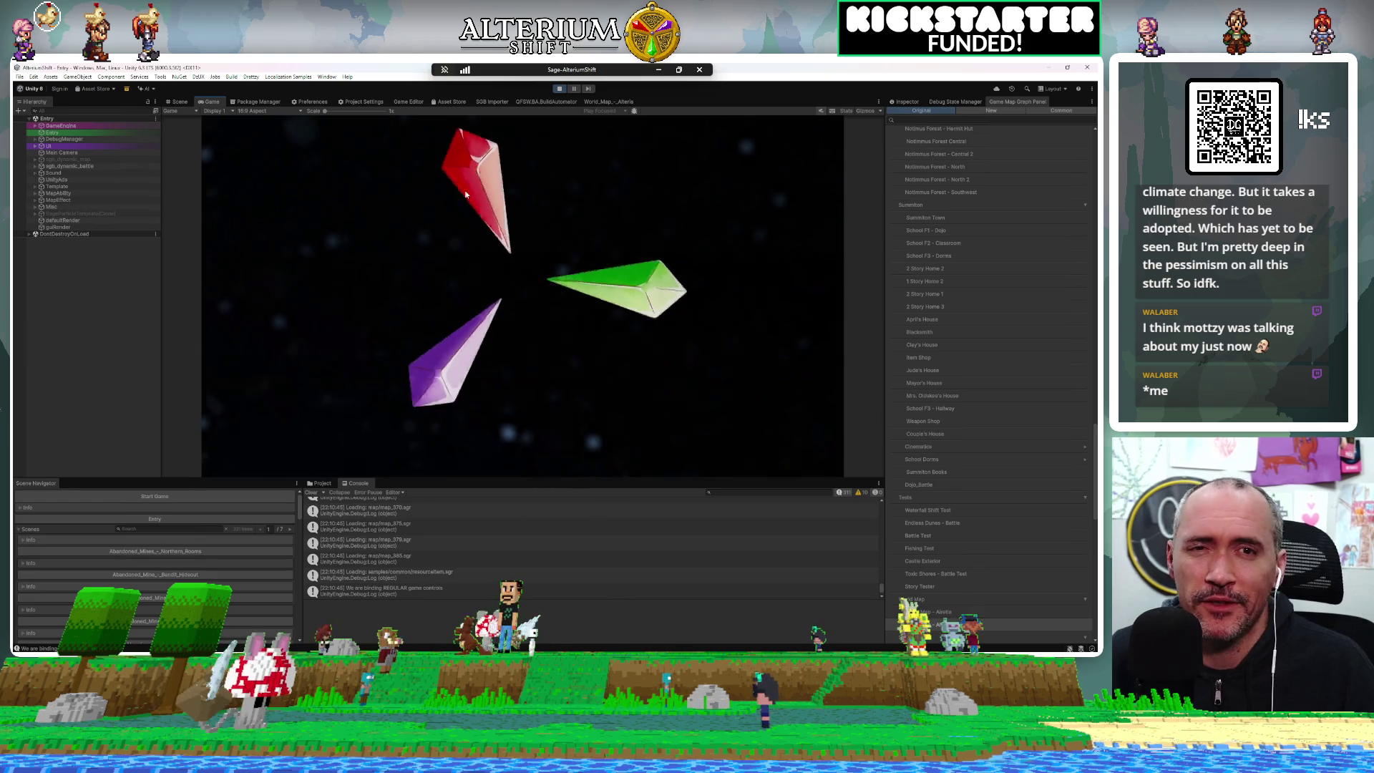
click(560, 89)
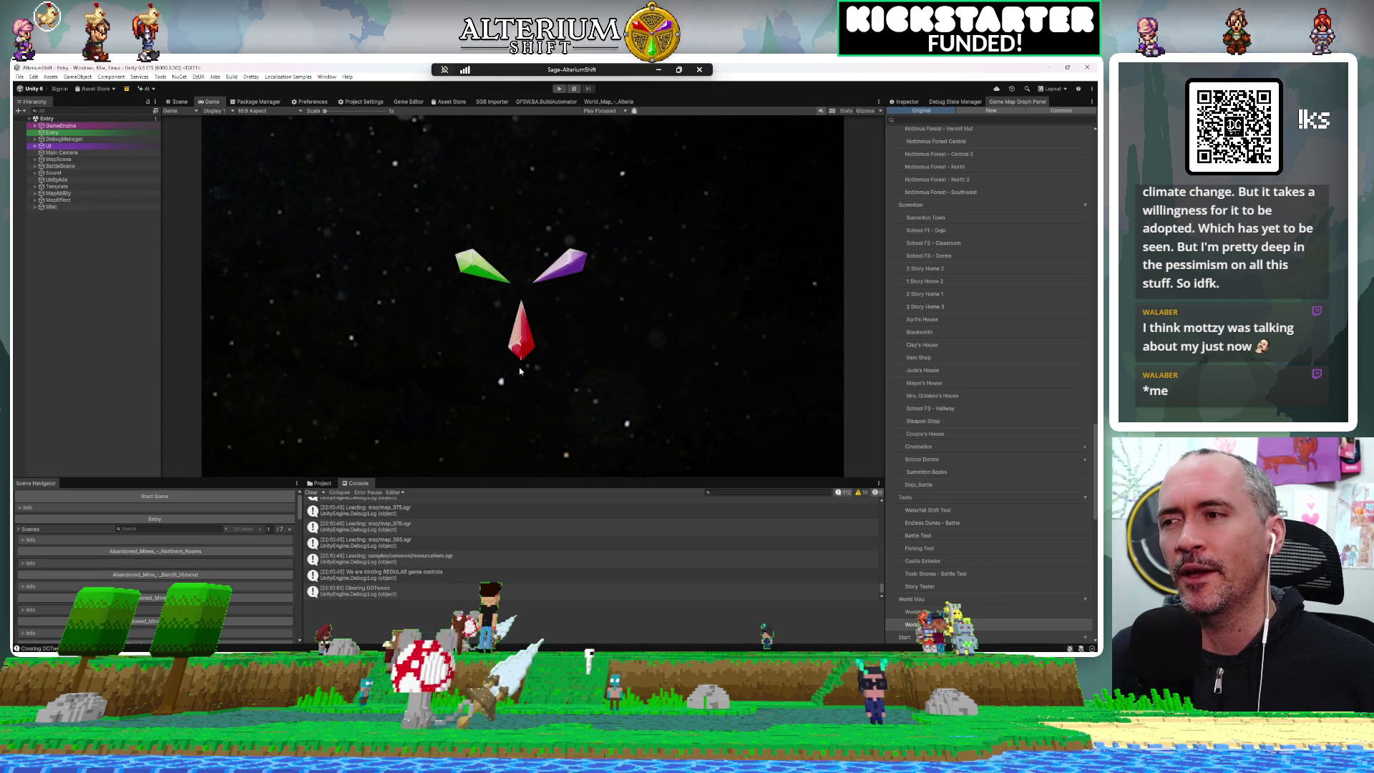
mouse_move(365, 655)
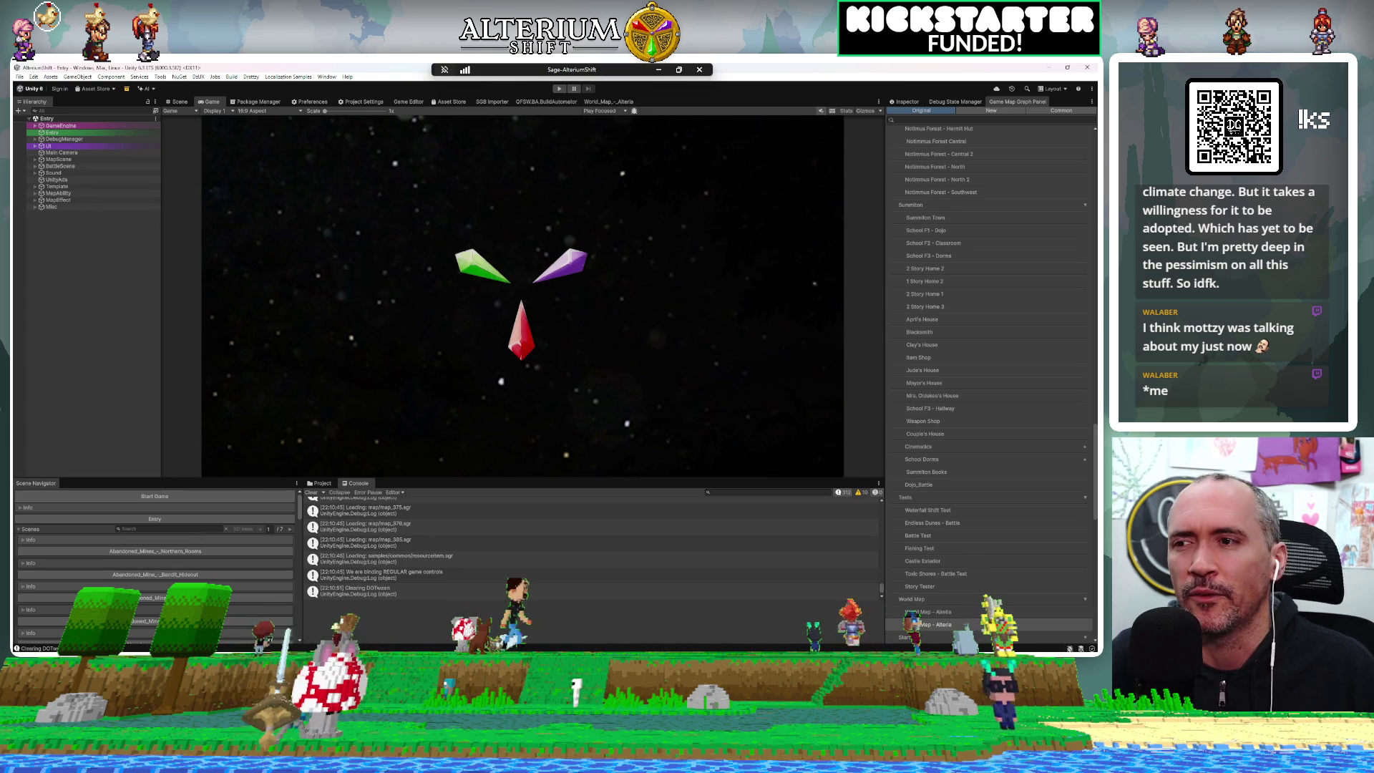
key(alt+Tab)
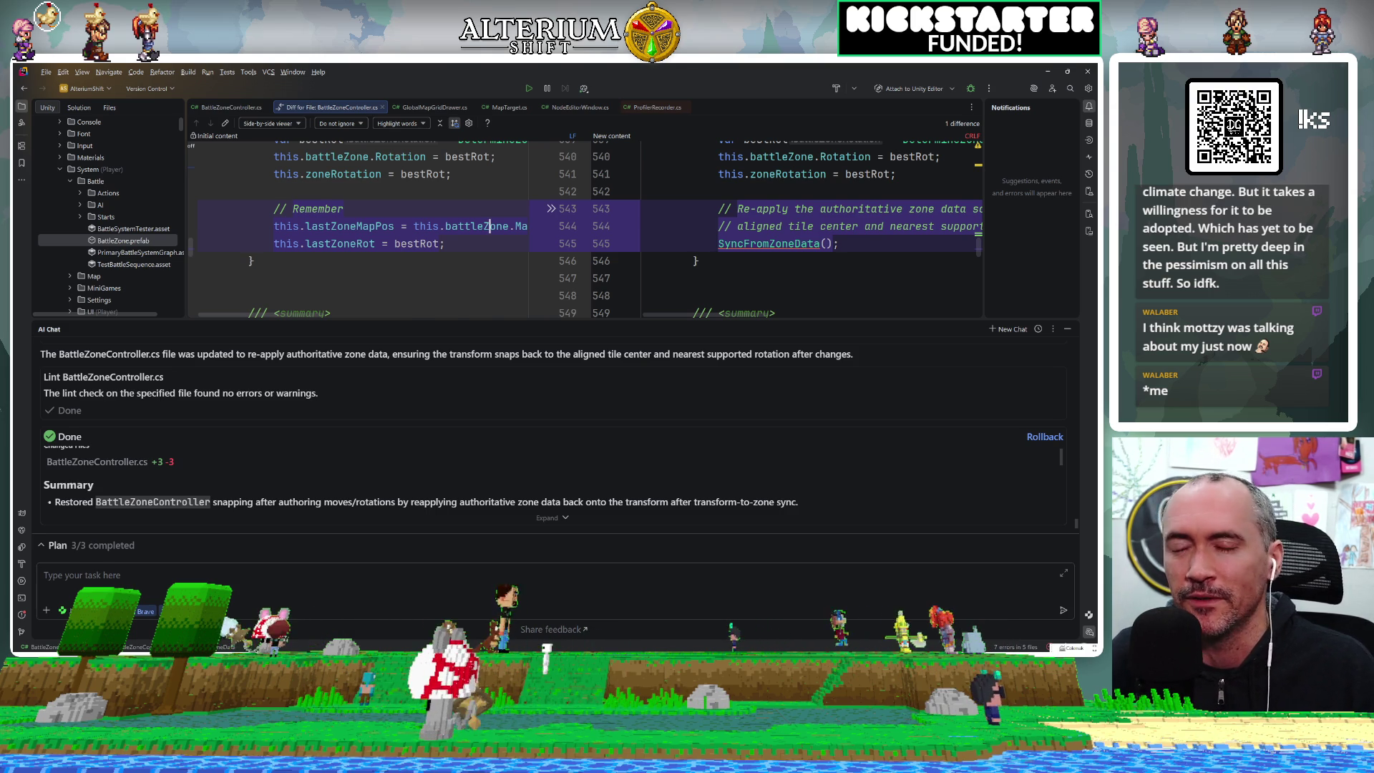
Switch to the Sage-AlteriumShift Rider project window with Alt+Tab
key(alt+Tab)
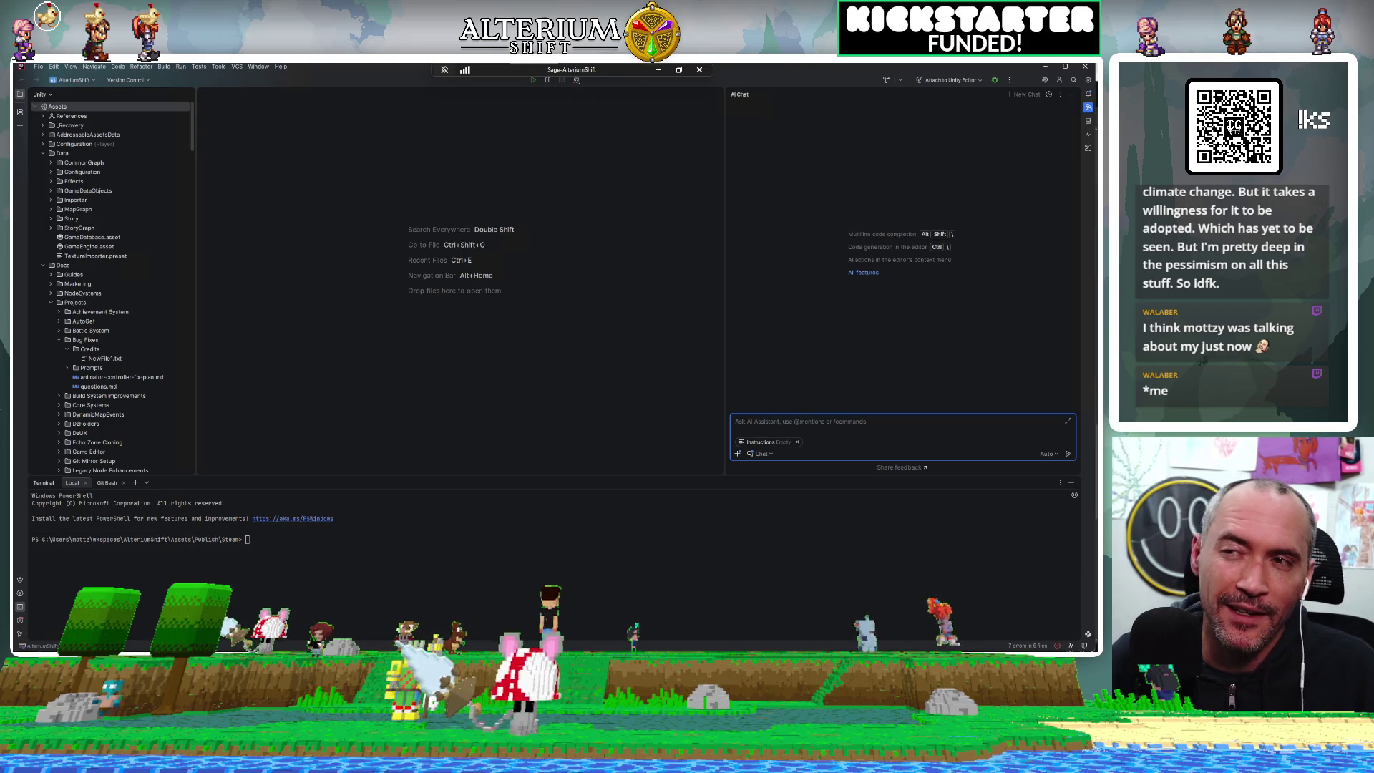
Focus the Local PowerShell terminal, then return to the Unity editor with Alt+Tab
click(247, 539)
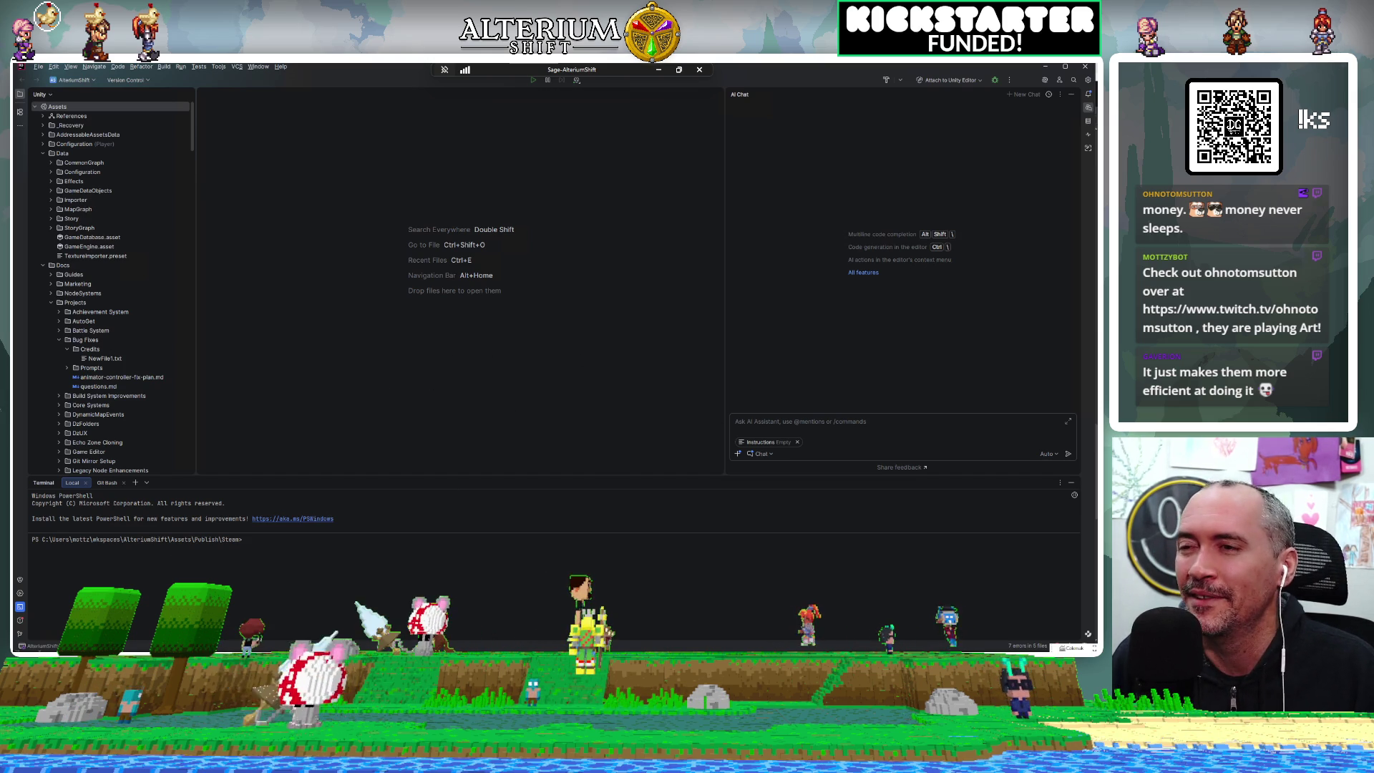
key(alt+Tab)
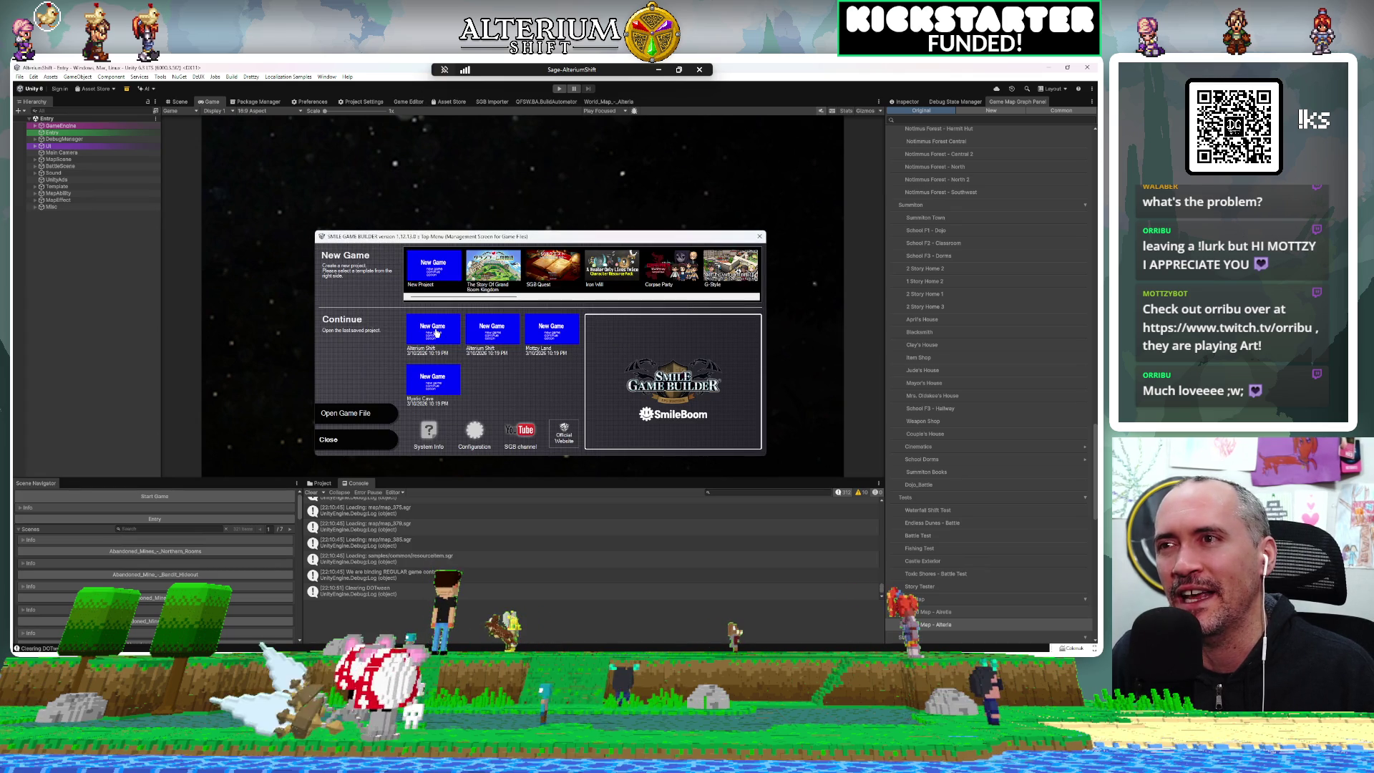
Load Alterium Shift from the launcher's Continue list, enter Play mode, and open the save list
click(433, 331)
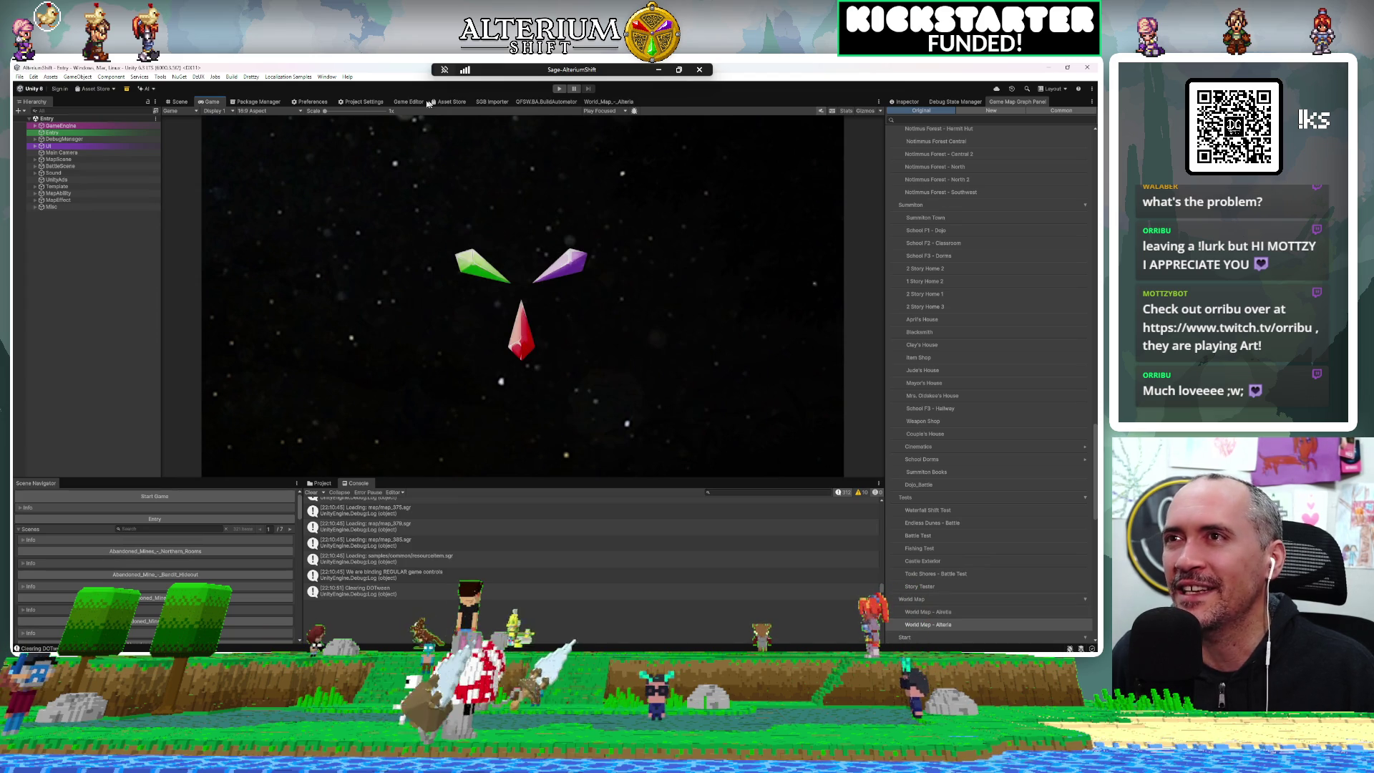
click(561, 89)
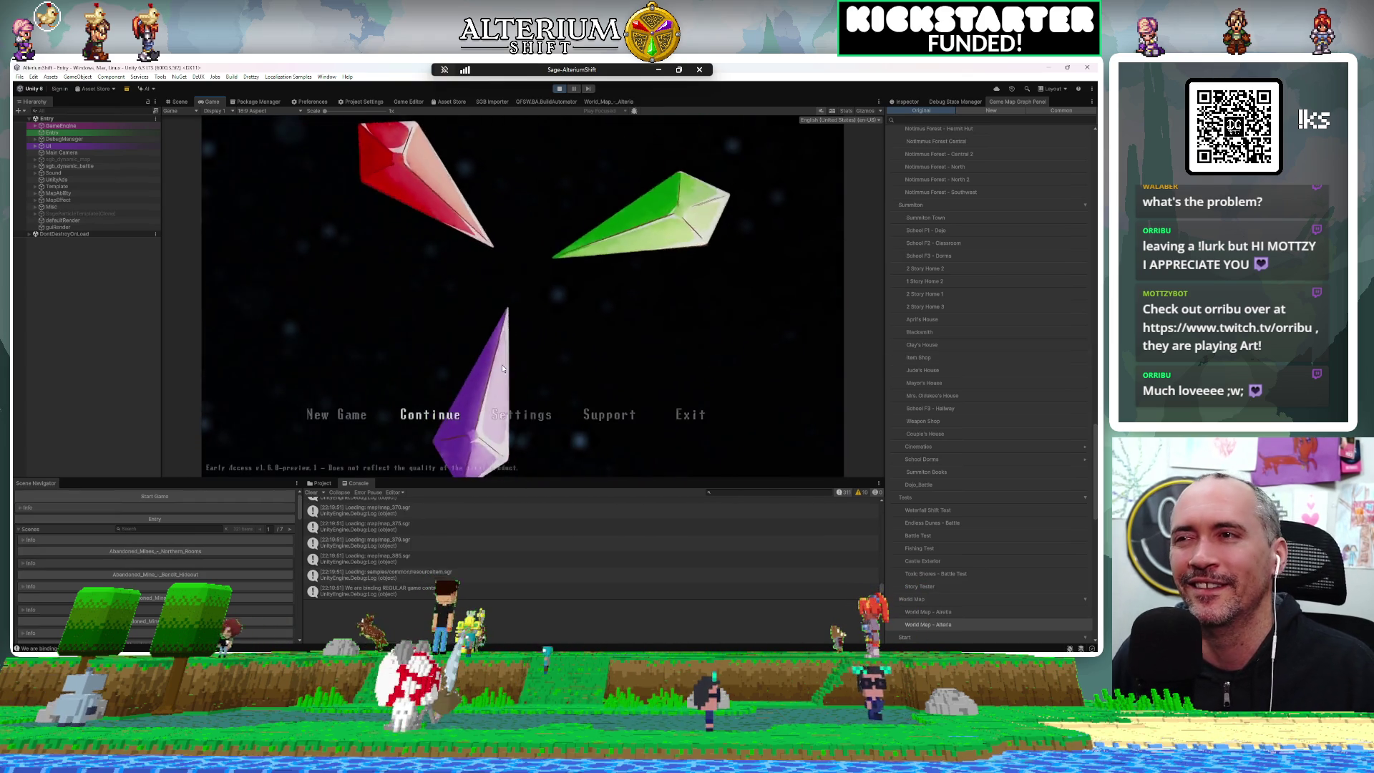
key(Return)
Browse the Load list, load the Gilberry Port save, and walk the party west toward the bridge
key(Up)
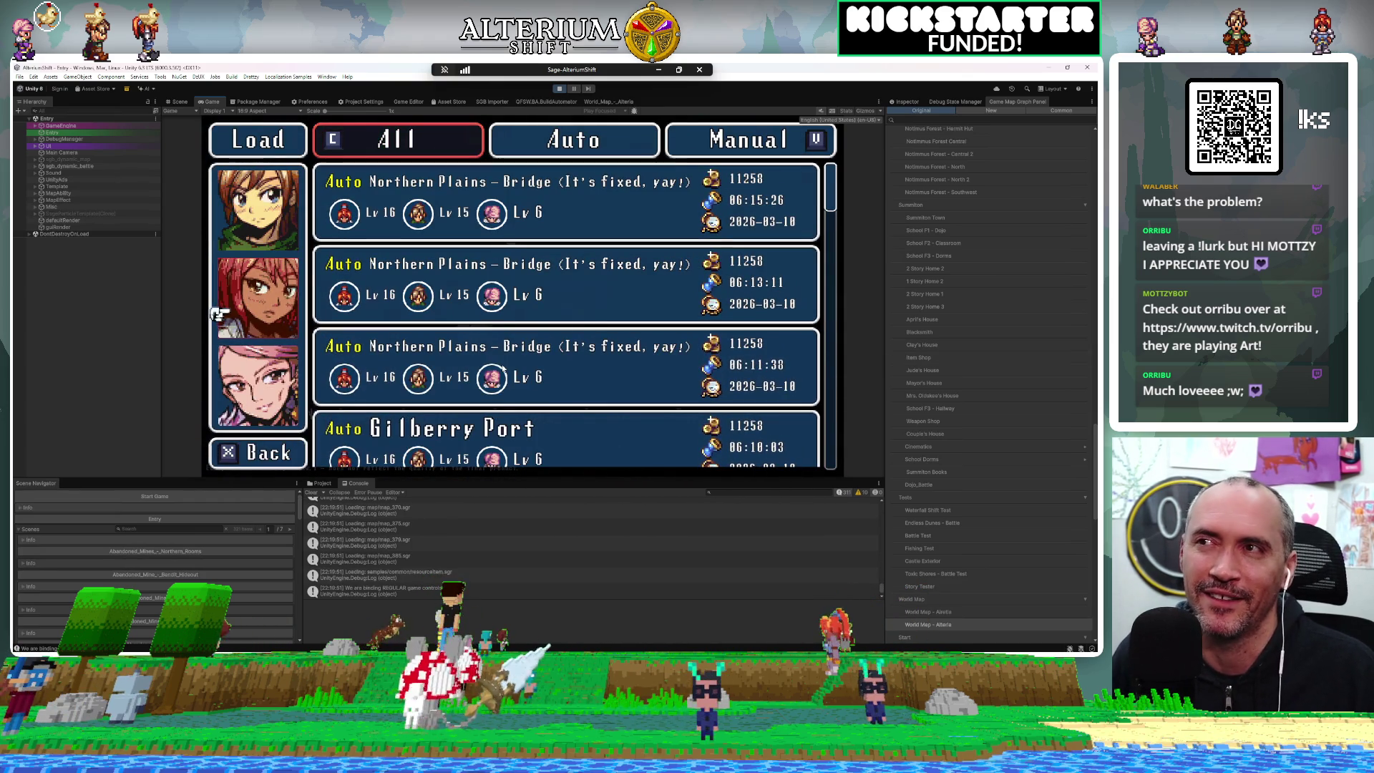
key(Down)
key(Down)
key(Down)
key(Down)
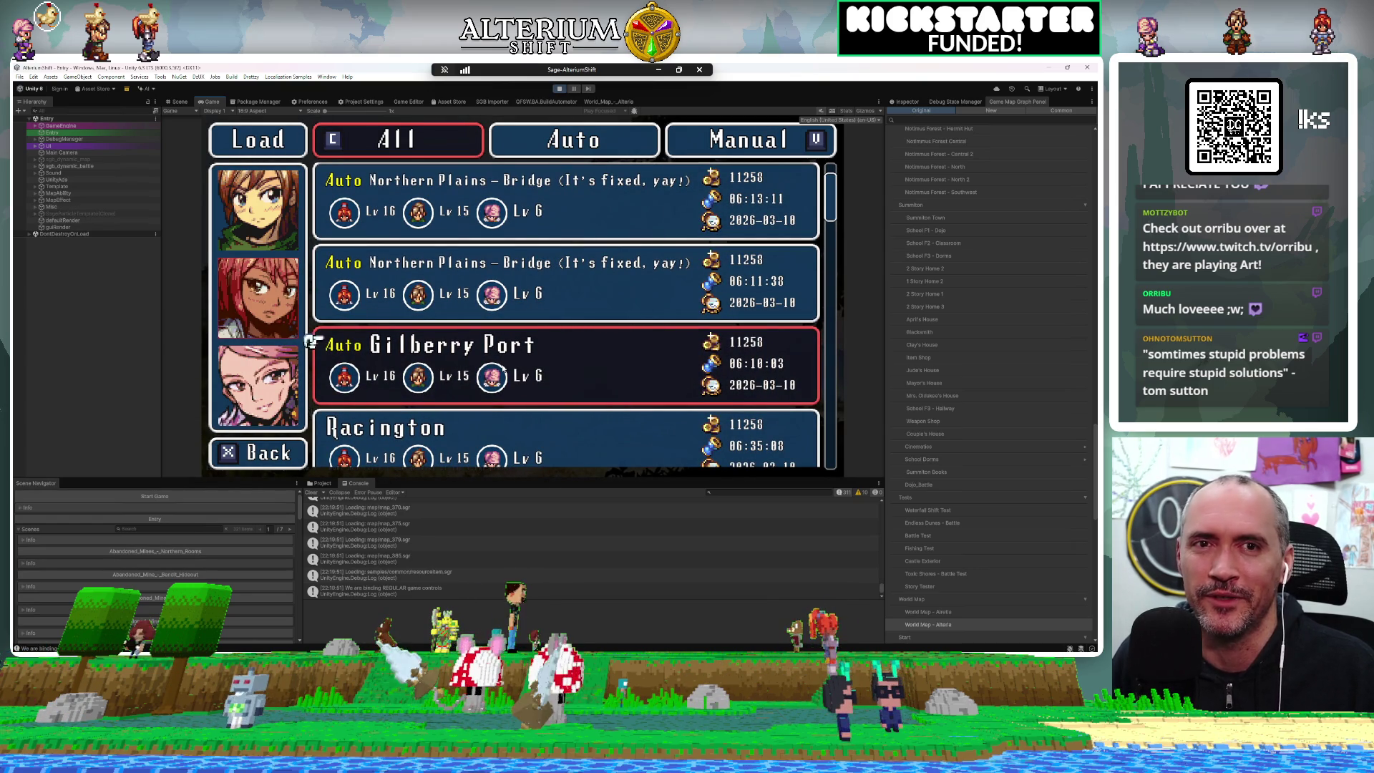
click(503, 368)
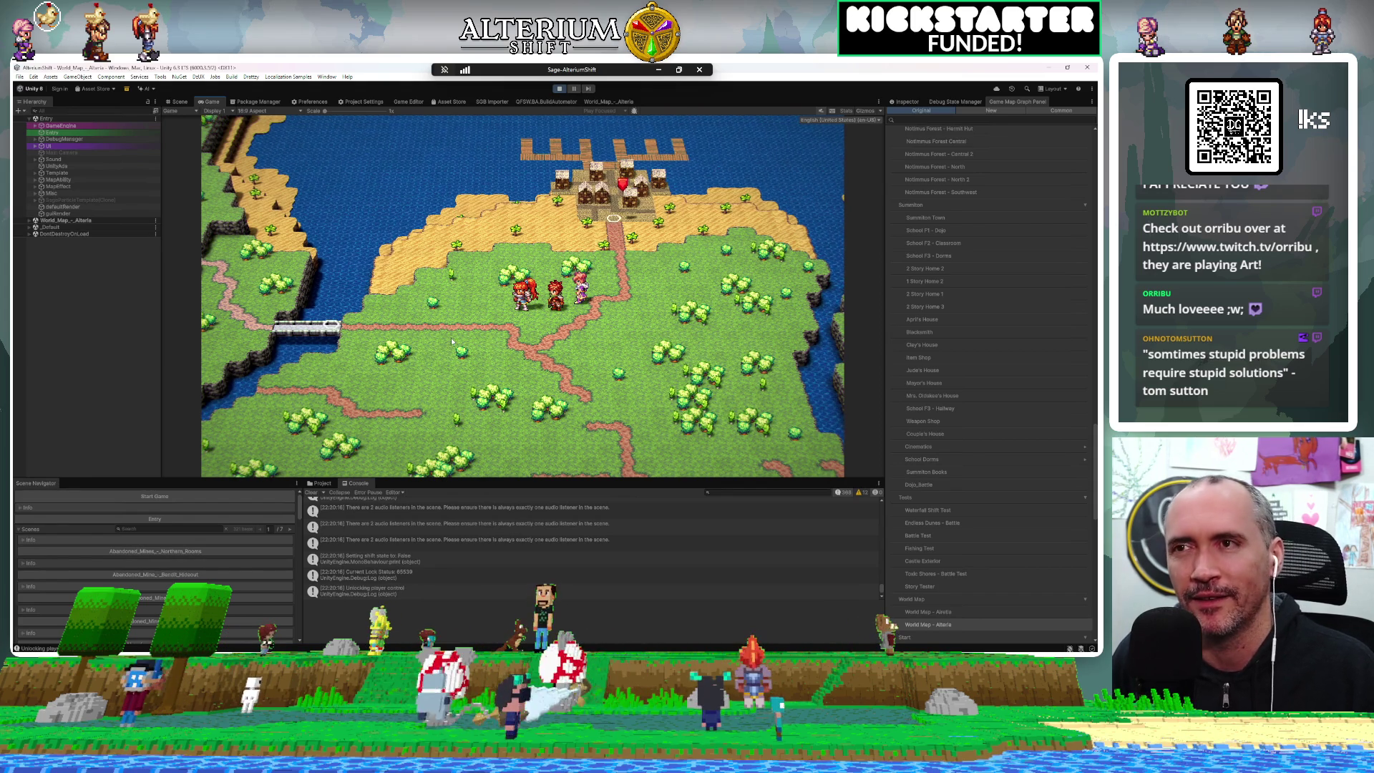
key(Left)
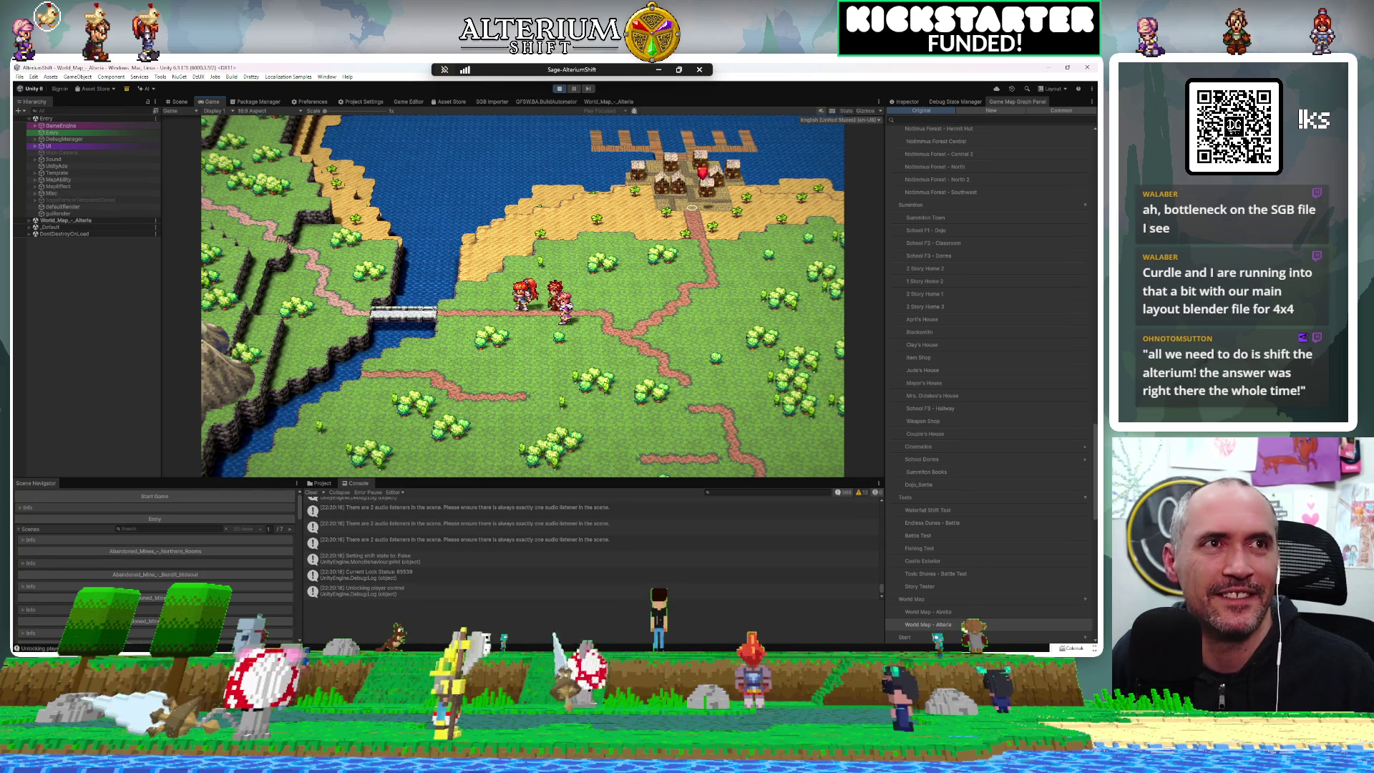
Switch away from Unity's Game view to another open application window
key(alt+Tab)
key(alt+Tab)
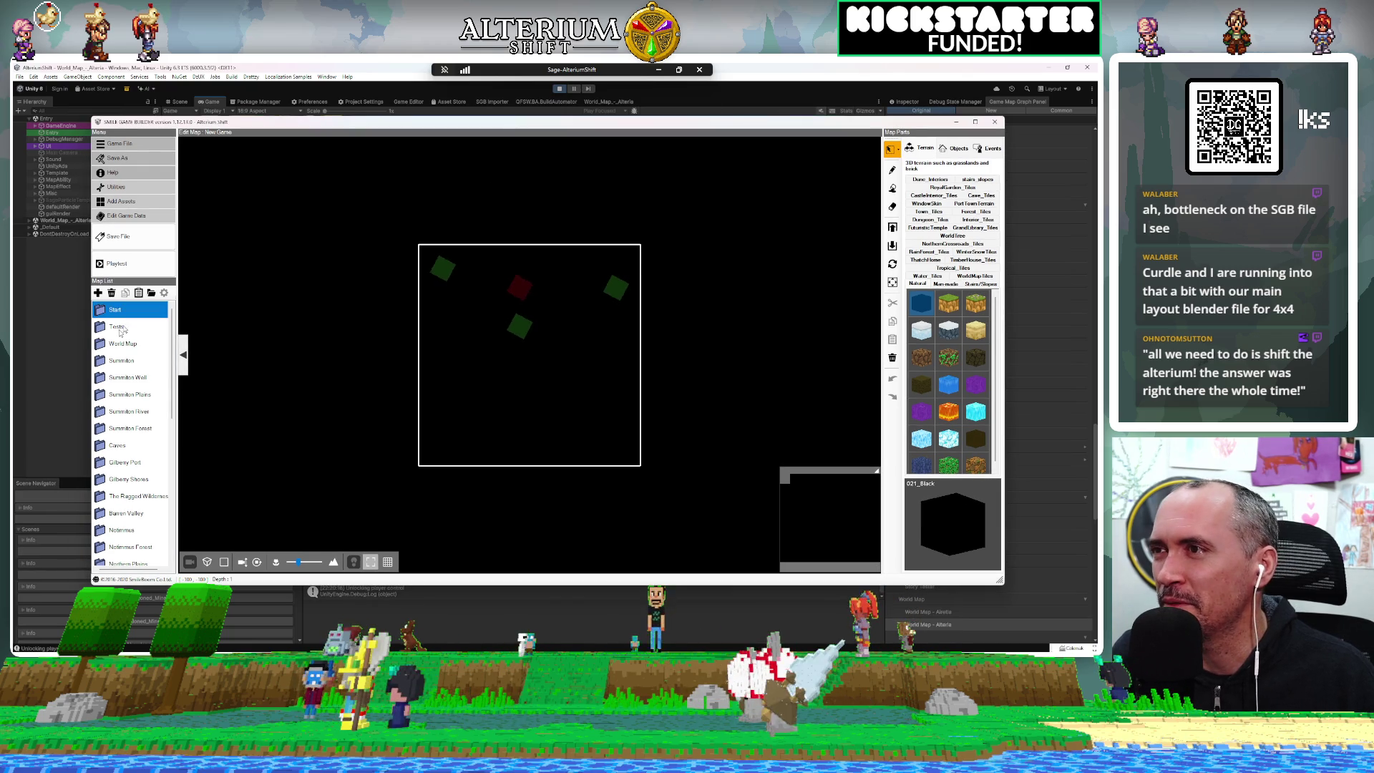
Expand the Summiton folder in Smile Game Builder's Map List
double_click(117, 362)
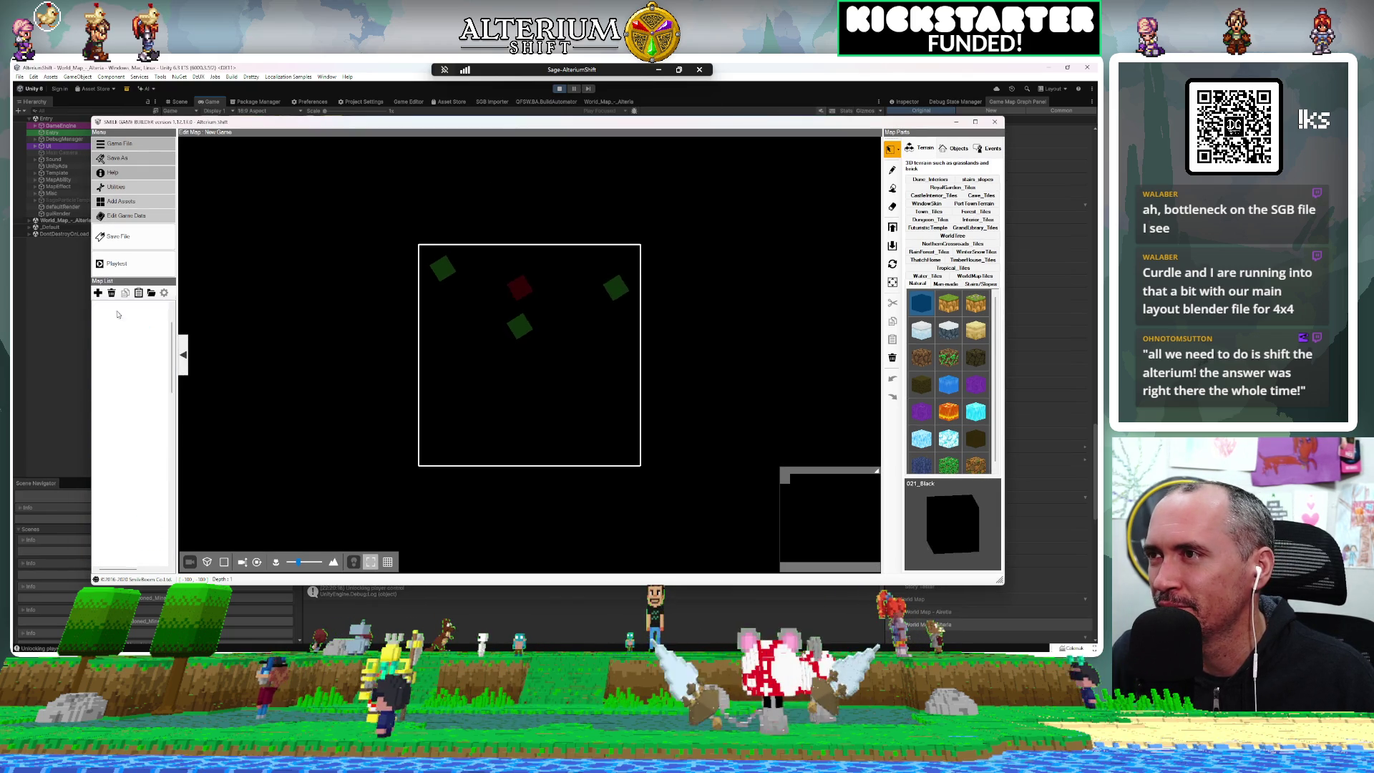
Collapse Summiton, expand the World Map folder, and open World Map - Alteria
double_click(118, 312)
click(129, 344)
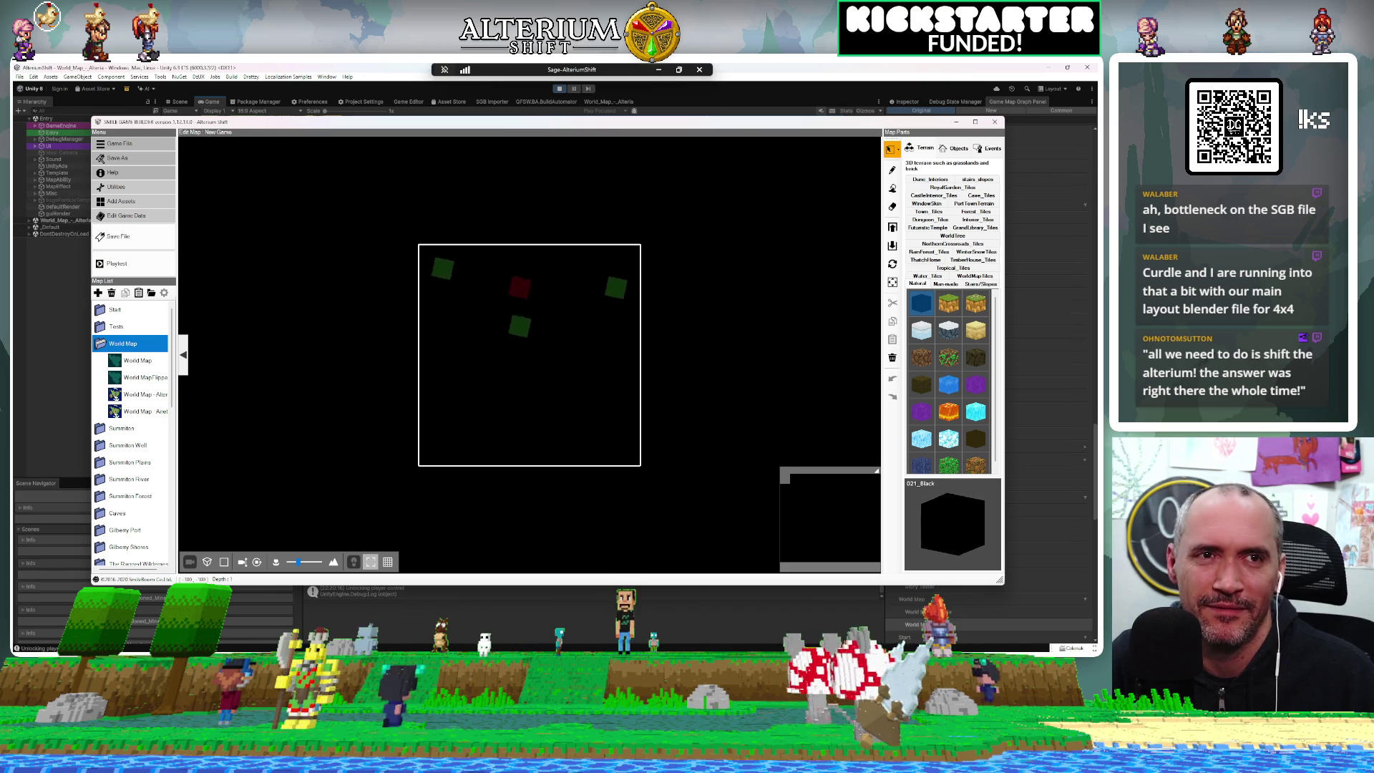
click(137, 398)
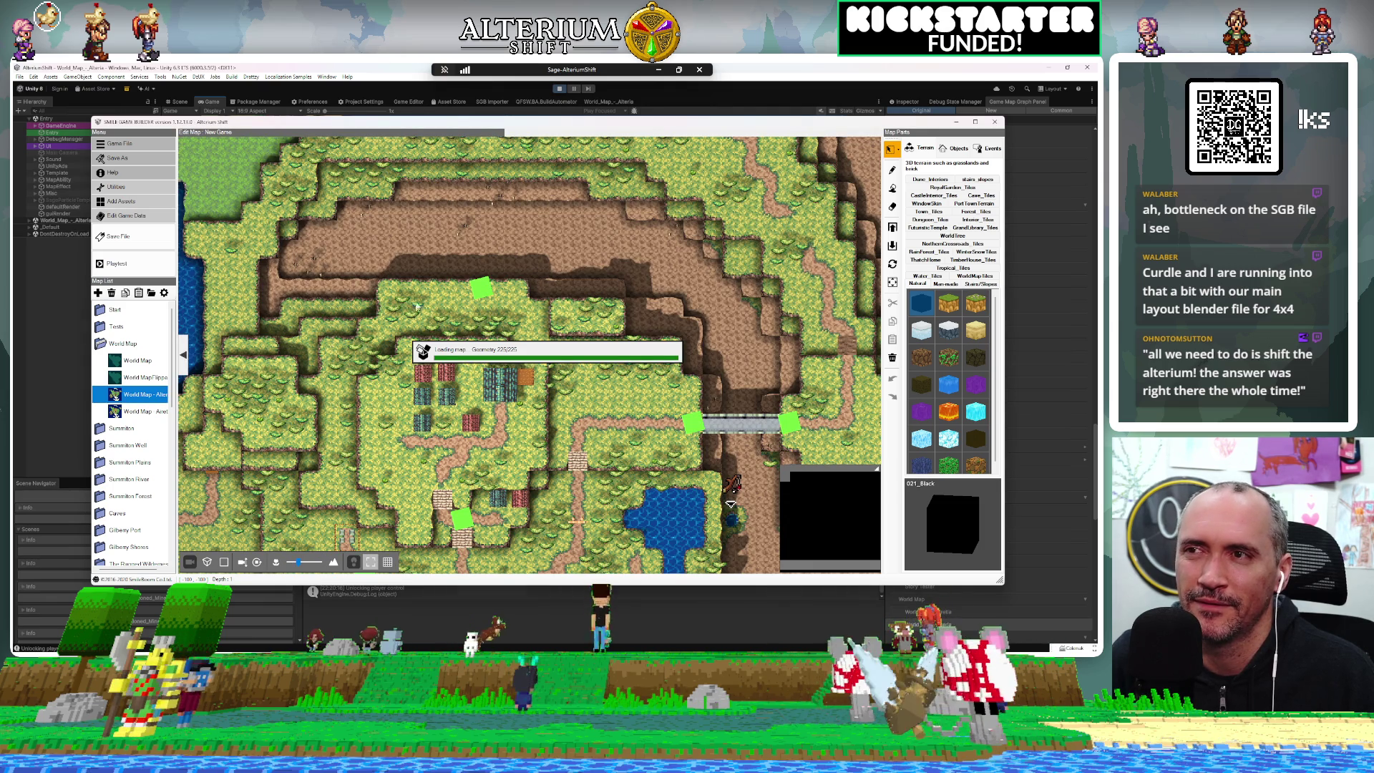
Show PathObjects parts in a widened Objects palette, then expand the Buried Temple map folder
scroll(415, 309, down, 5)
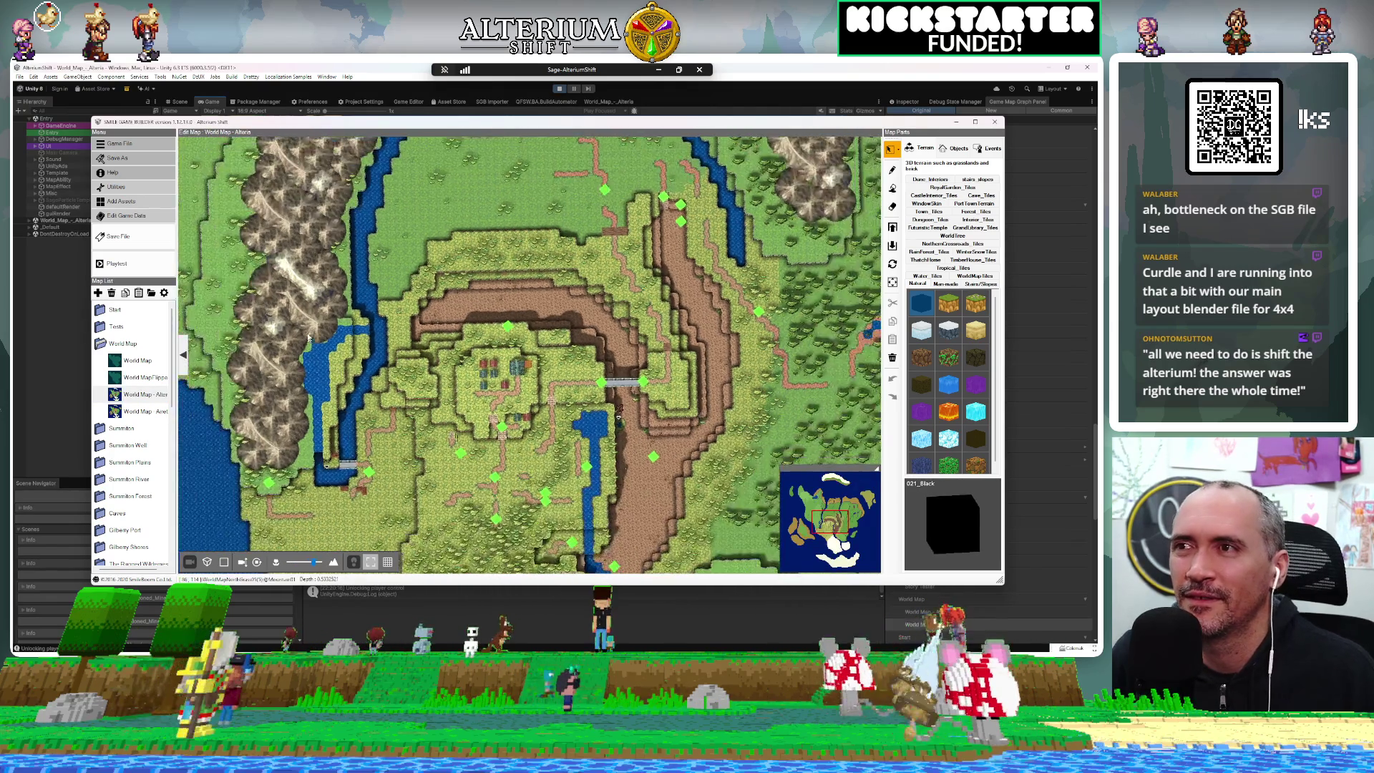
scroll(342, 369, up, 3)
scroll(342, 368, up, 5)
scroll(312, 213, down, 3)
scroll(311, 214, down, 2)
scroll(408, 205, up, 6)
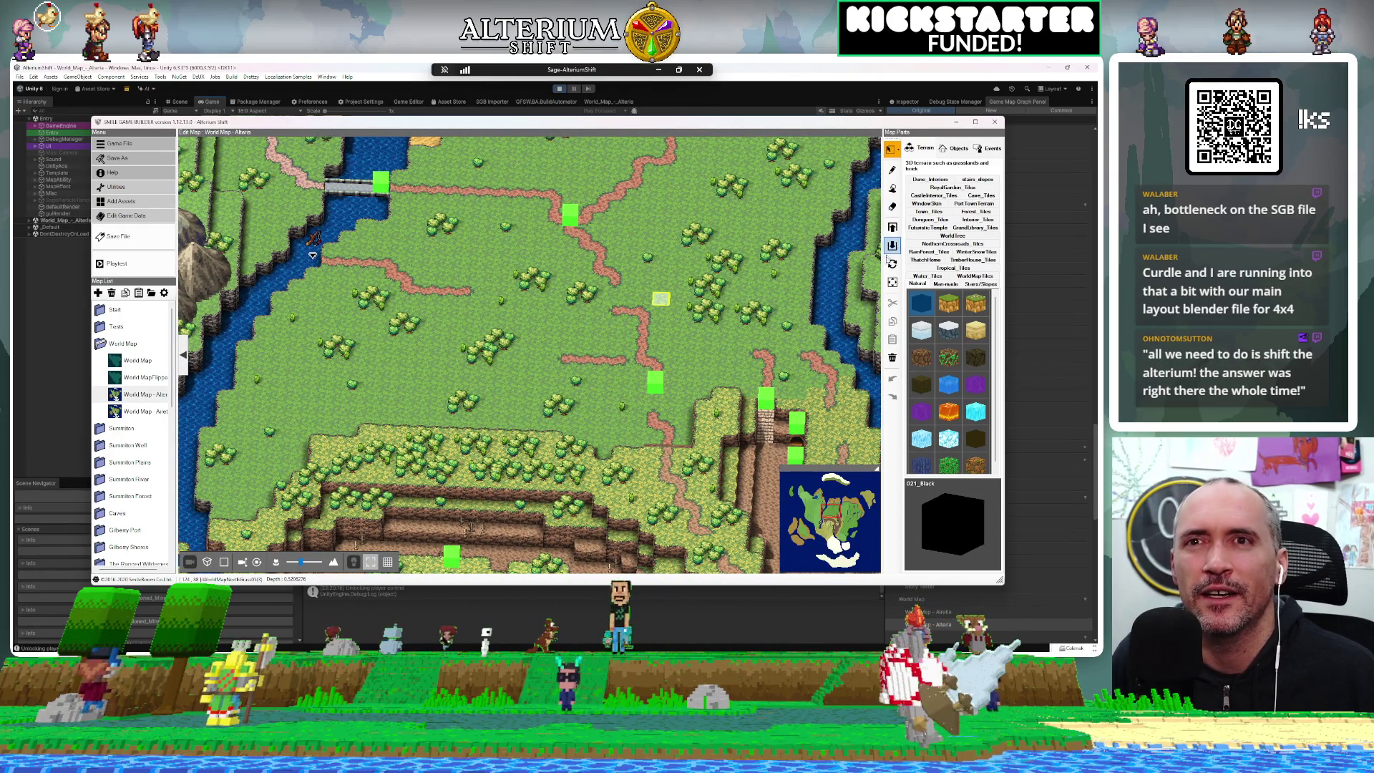
click(957, 149)
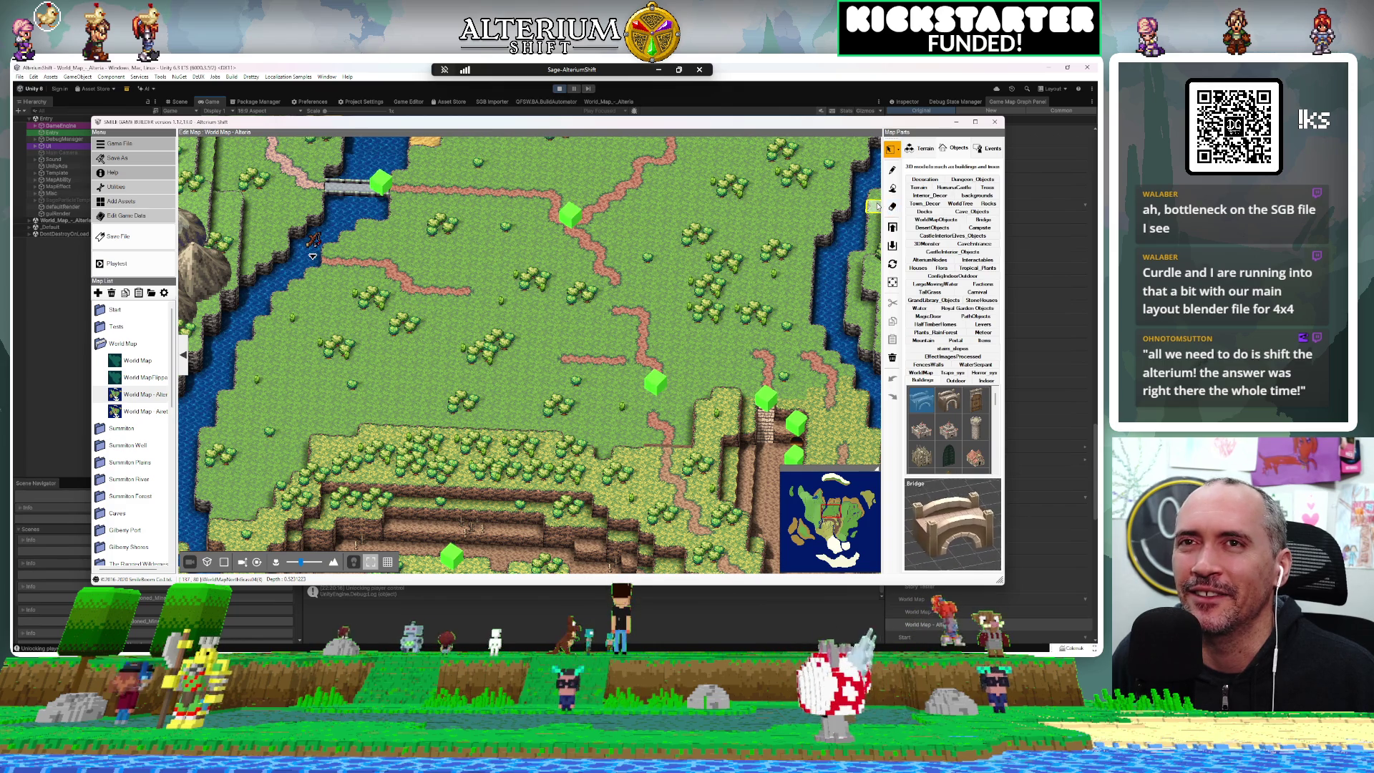
drag(884, 203, 815, 201)
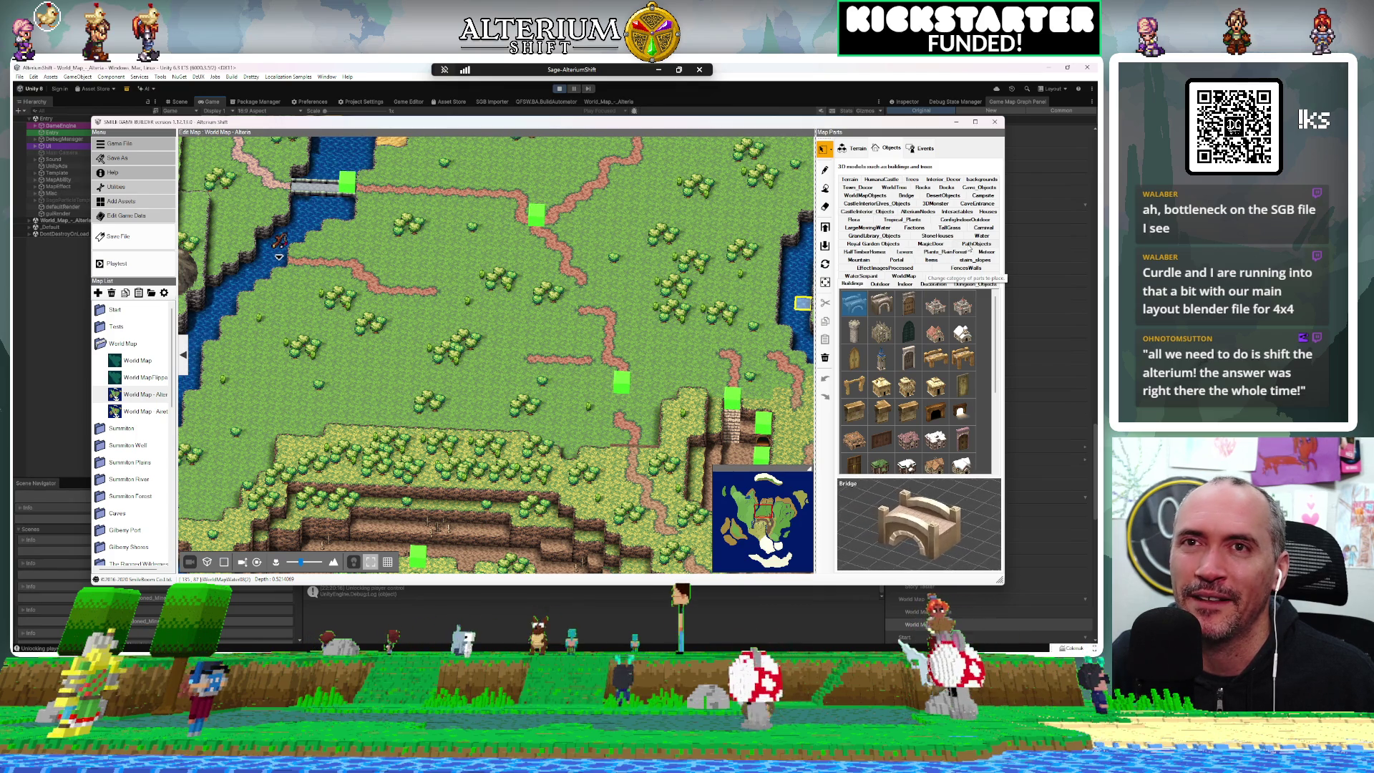
click(968, 245)
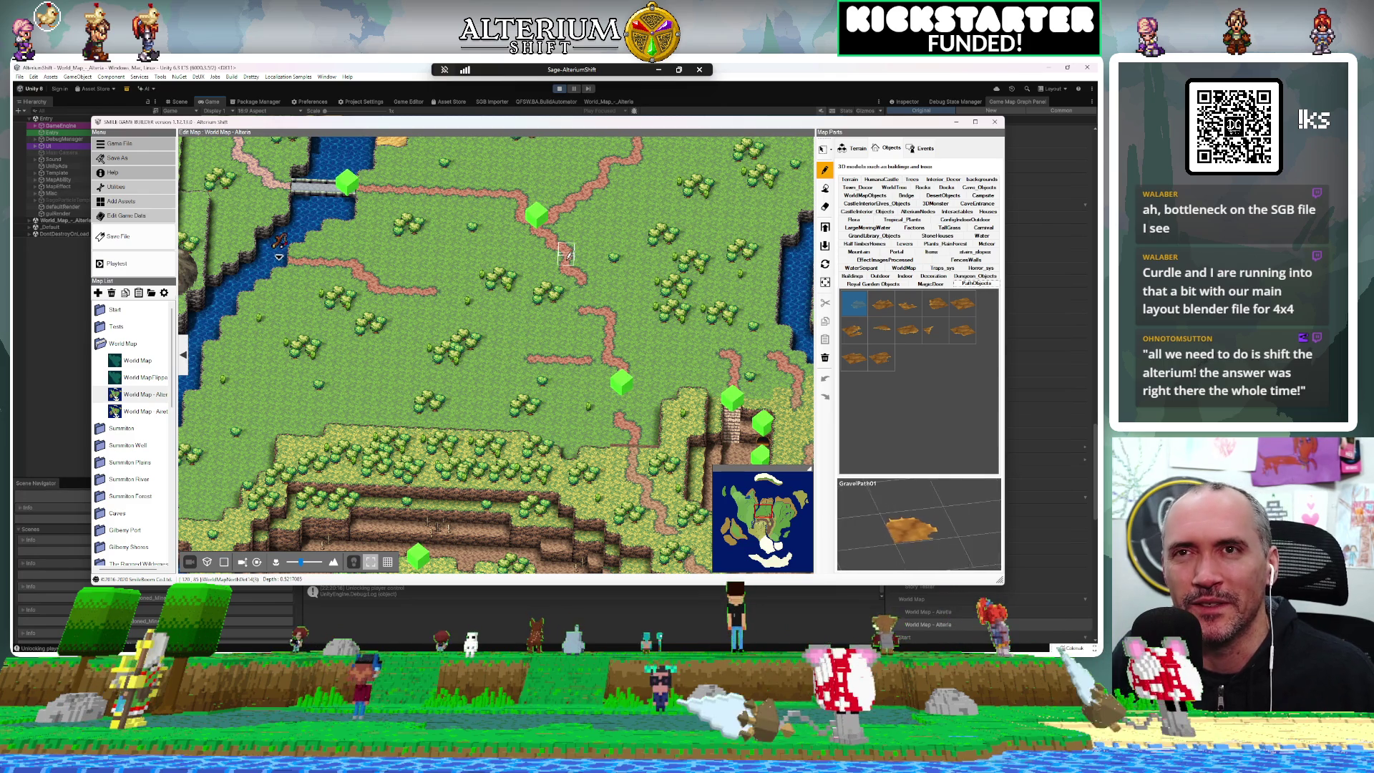
scroll(131, 478, down, 3)
double_click(128, 513)
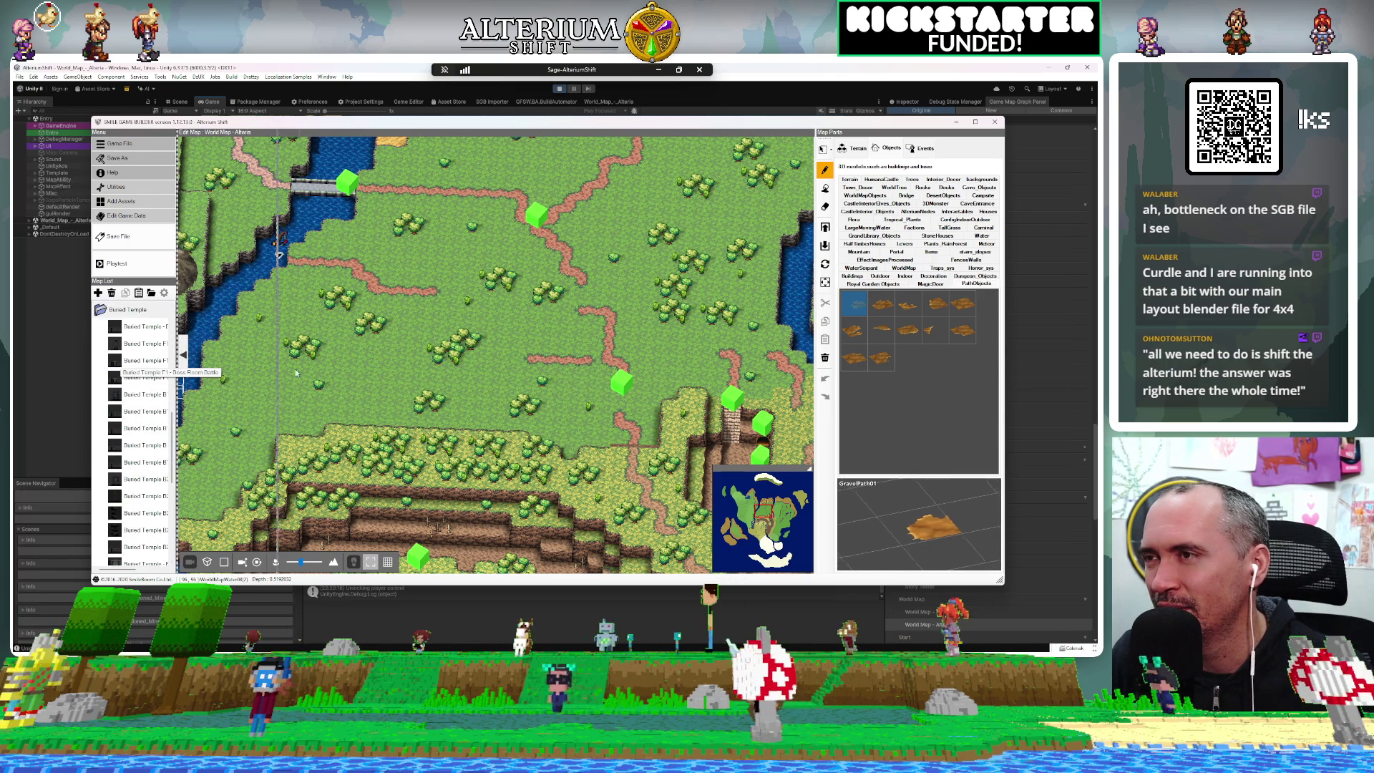
Widen the Map List to read full names and open Buried Temple B1 - Central
drag(178, 372, 300, 371)
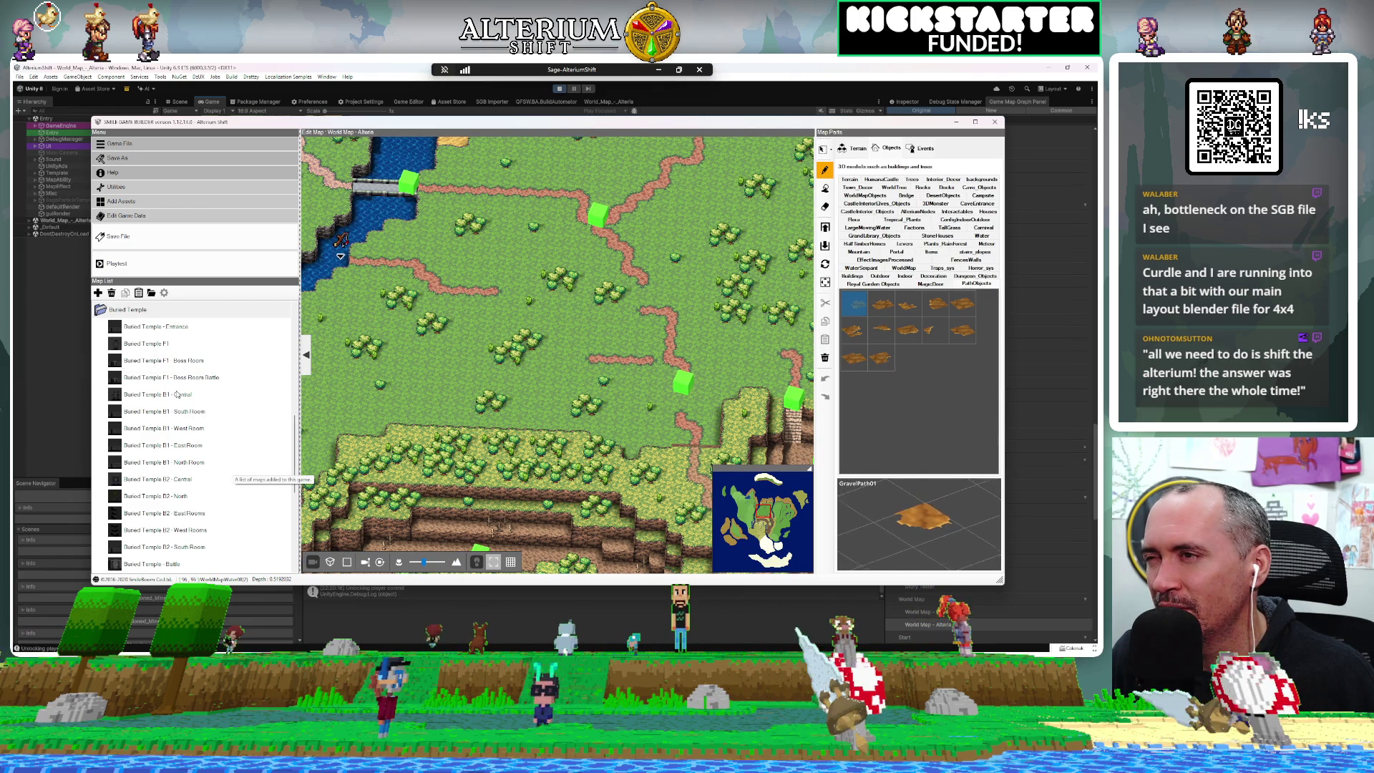
click(175, 396)
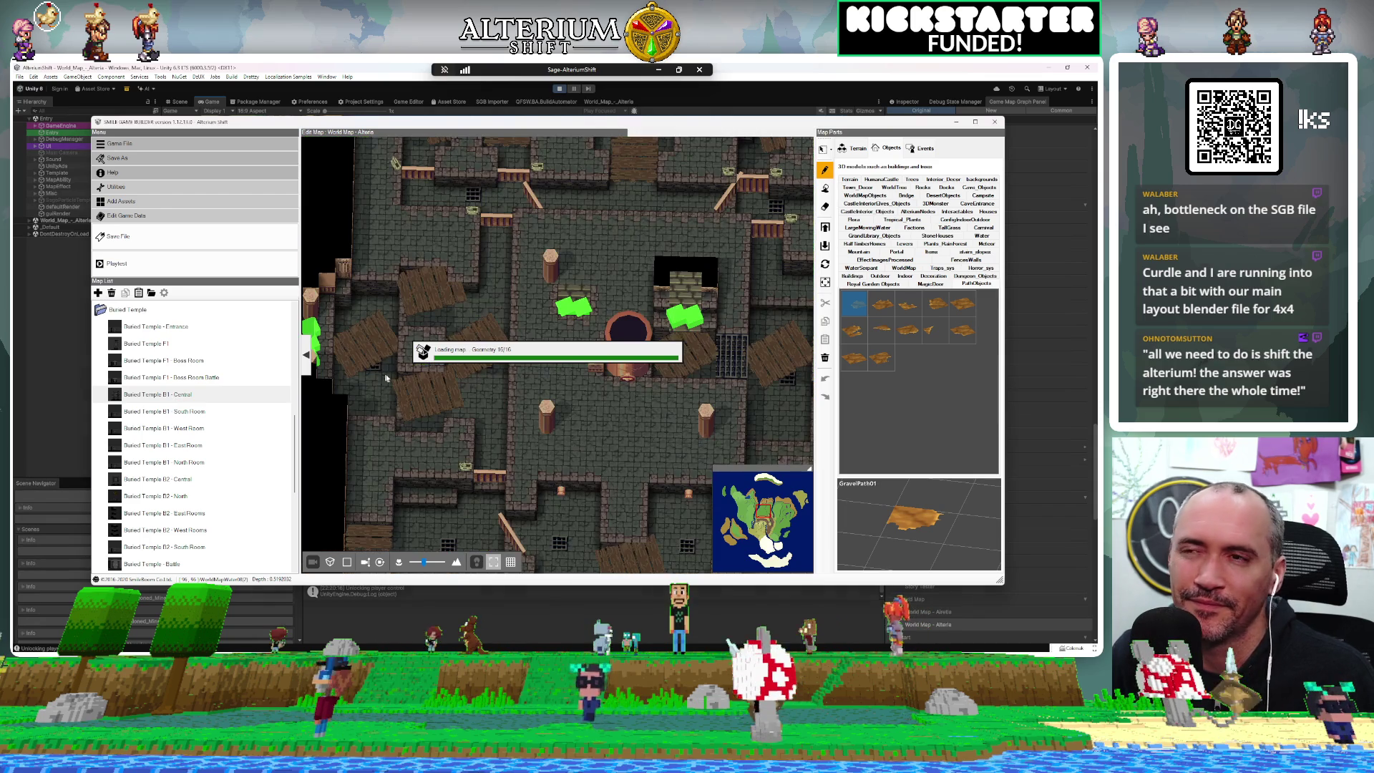
Orbit the camera over Buried Temple B1 - Central, then open Buried Temple B2 - Central
mouse_move(503, 439)
mouse_down()
mouse_move(554, 393)
mouse_move(423, 386)
mouse_move(466, 372)
mouse_up()
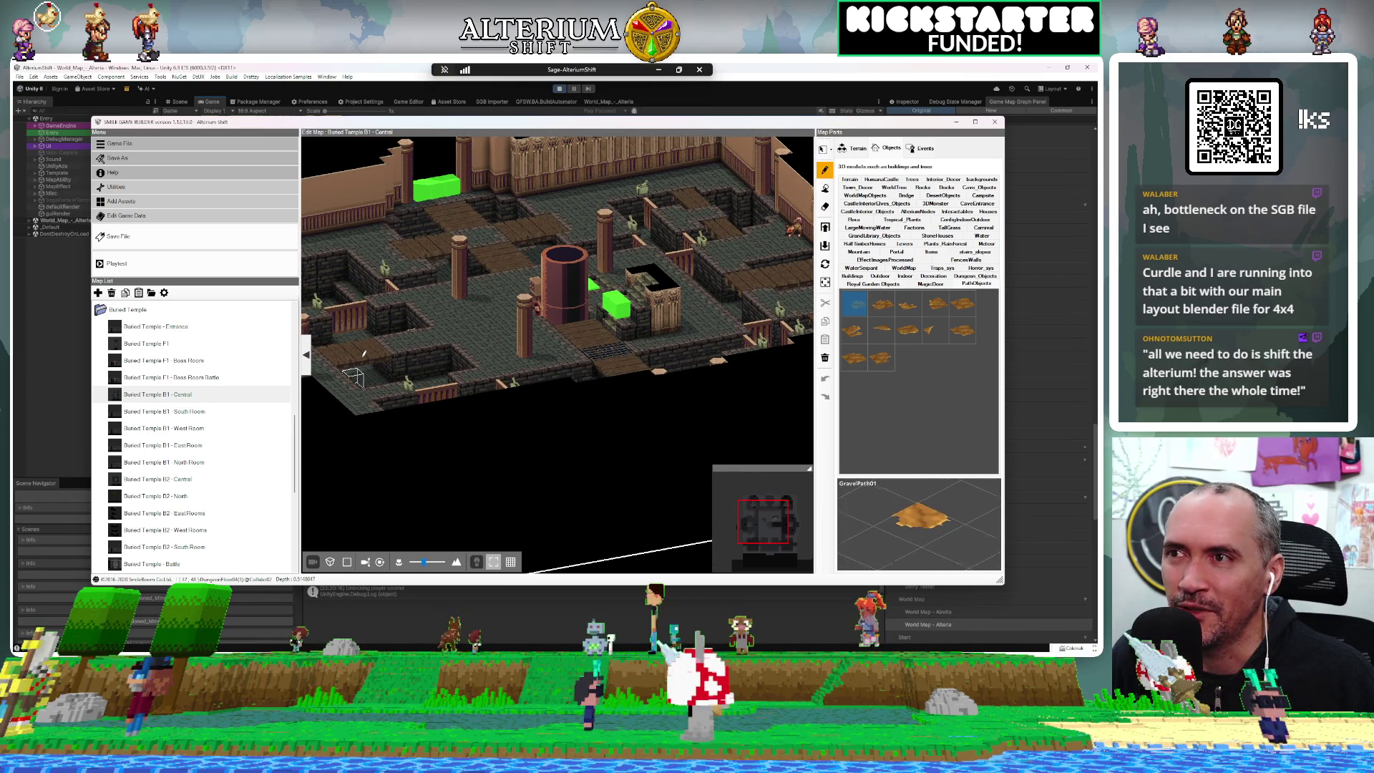
mouse_move(353, 375)
mouse_down()
mouse_move(674, 286)
mouse_move(604, 304)
mouse_move(579, 343)
mouse_move(561, 306)
mouse_move(583, 274)
mouse_move(656, 279)
mouse_move(644, 286)
mouse_up()
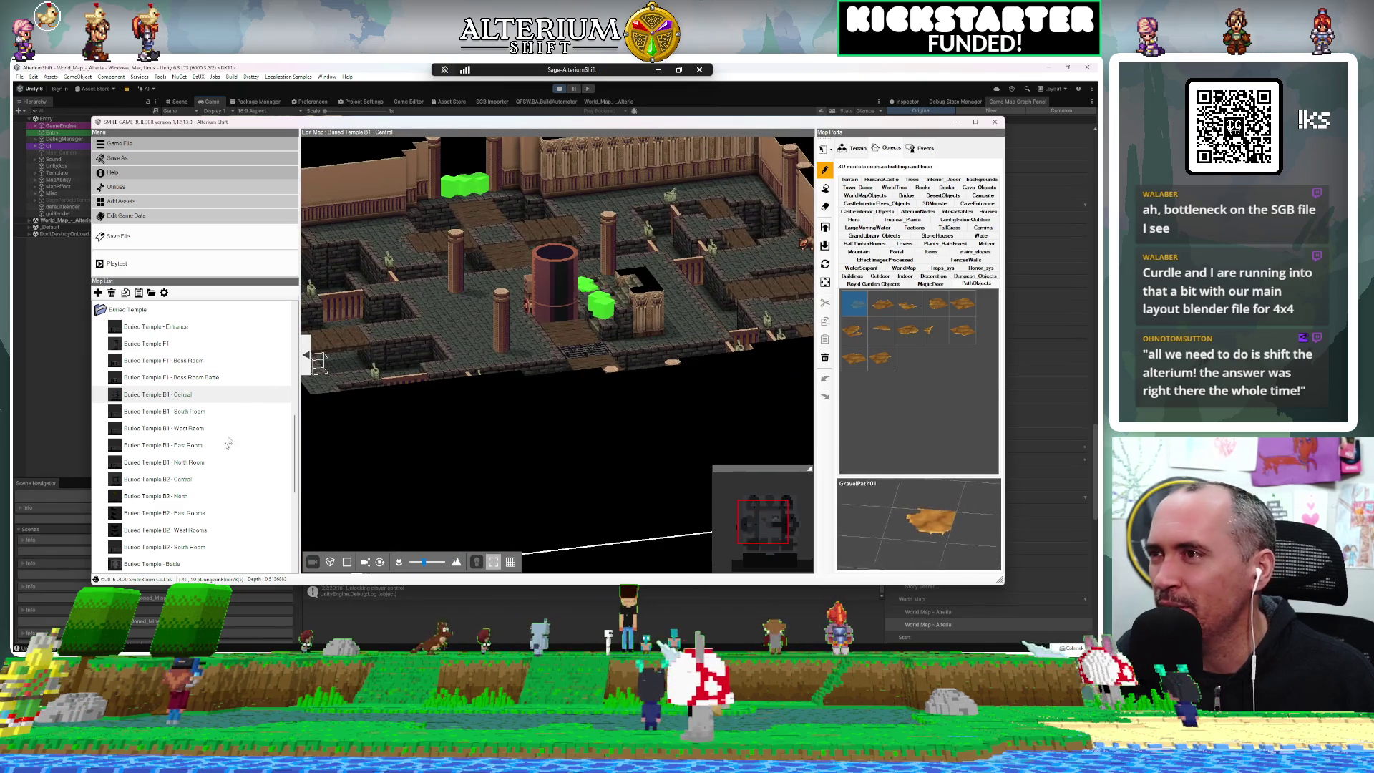
scroll(203, 485, down, 5)
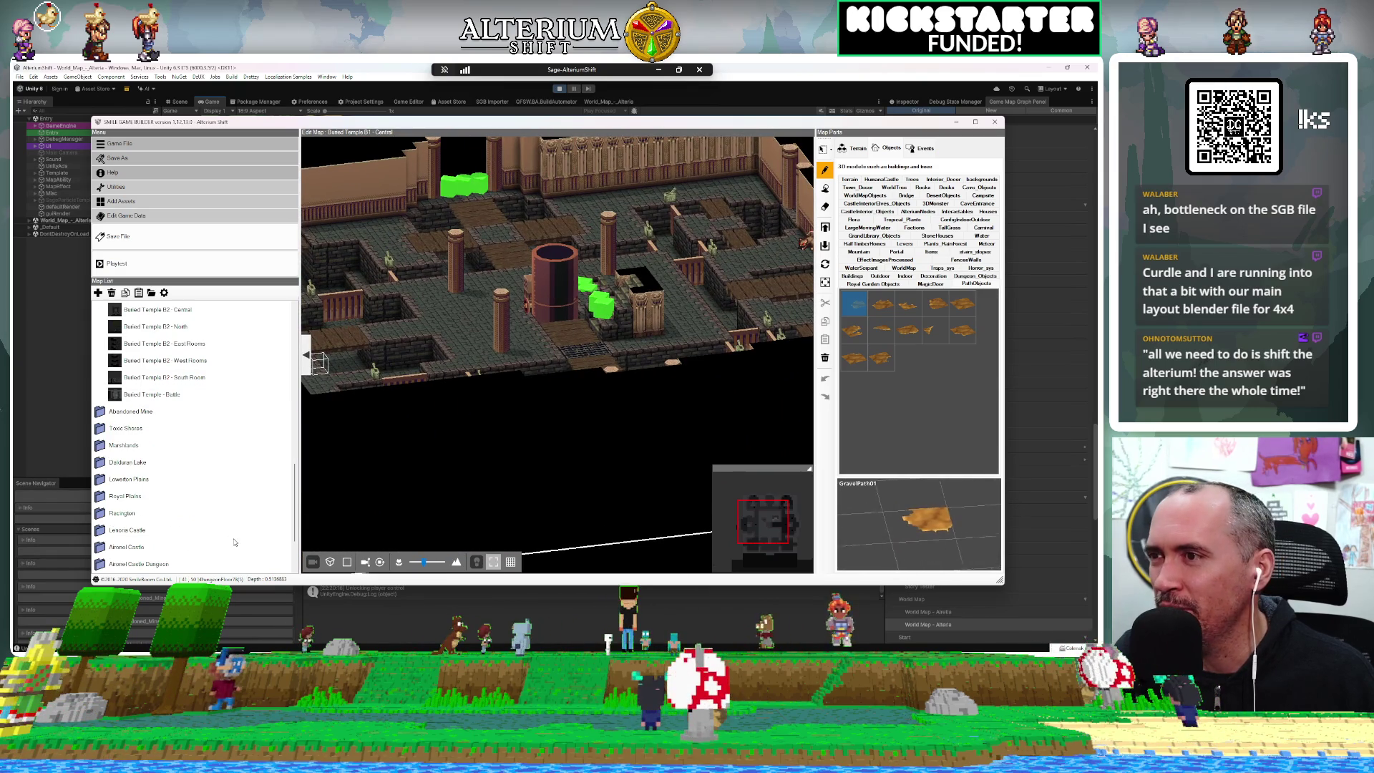
click(193, 312)
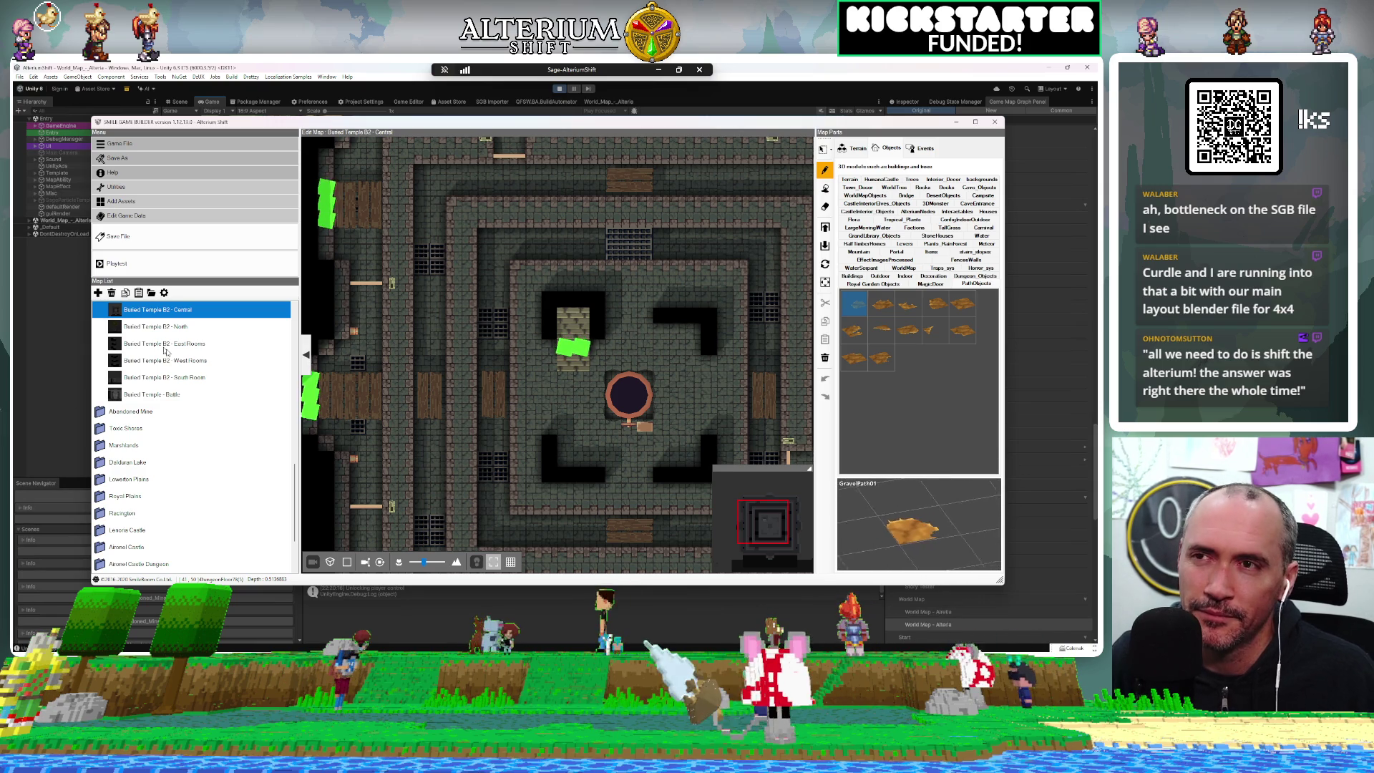
Orbit the camera around Buried Temple B2 - Central to survey walls, tower and corridors
mouse_move(429, 336)
mouse_down()
mouse_move(482, 378)
mouse_move(494, 362)
mouse_move(527, 365)
mouse_move(558, 402)
mouse_move(637, 365)
mouse_move(509, 345)
mouse_move(500, 371)
mouse_move(717, 267)
mouse_move(654, 286)
mouse_move(590, 253)
mouse_move(573, 262)
mouse_move(618, 277)
mouse_move(613, 193)
mouse_up()
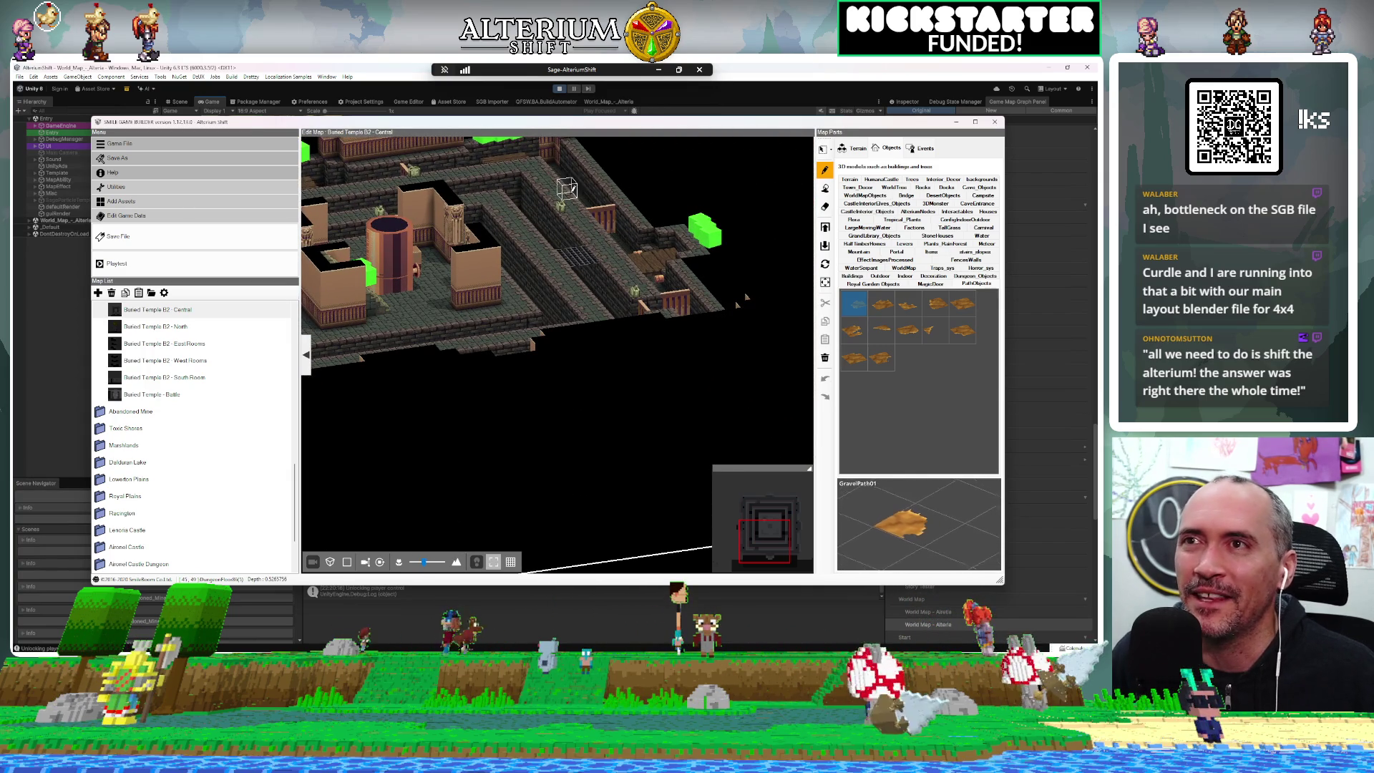
drag(535, 178, 573, 487)
mouse_move(458, 258)
mouse_down()
mouse_move(458, 229)
mouse_move(454, 249)
mouse_up()
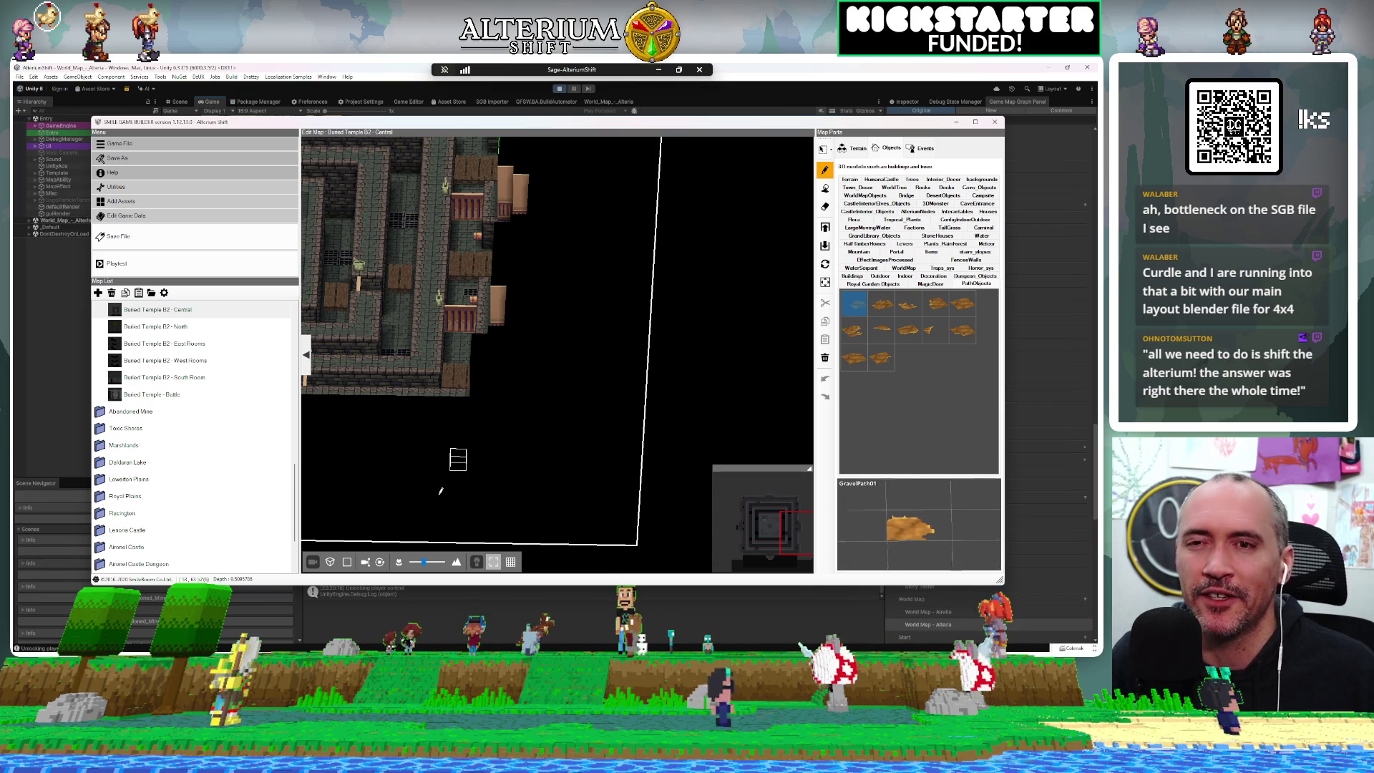
drag(455, 277, 463, 309)
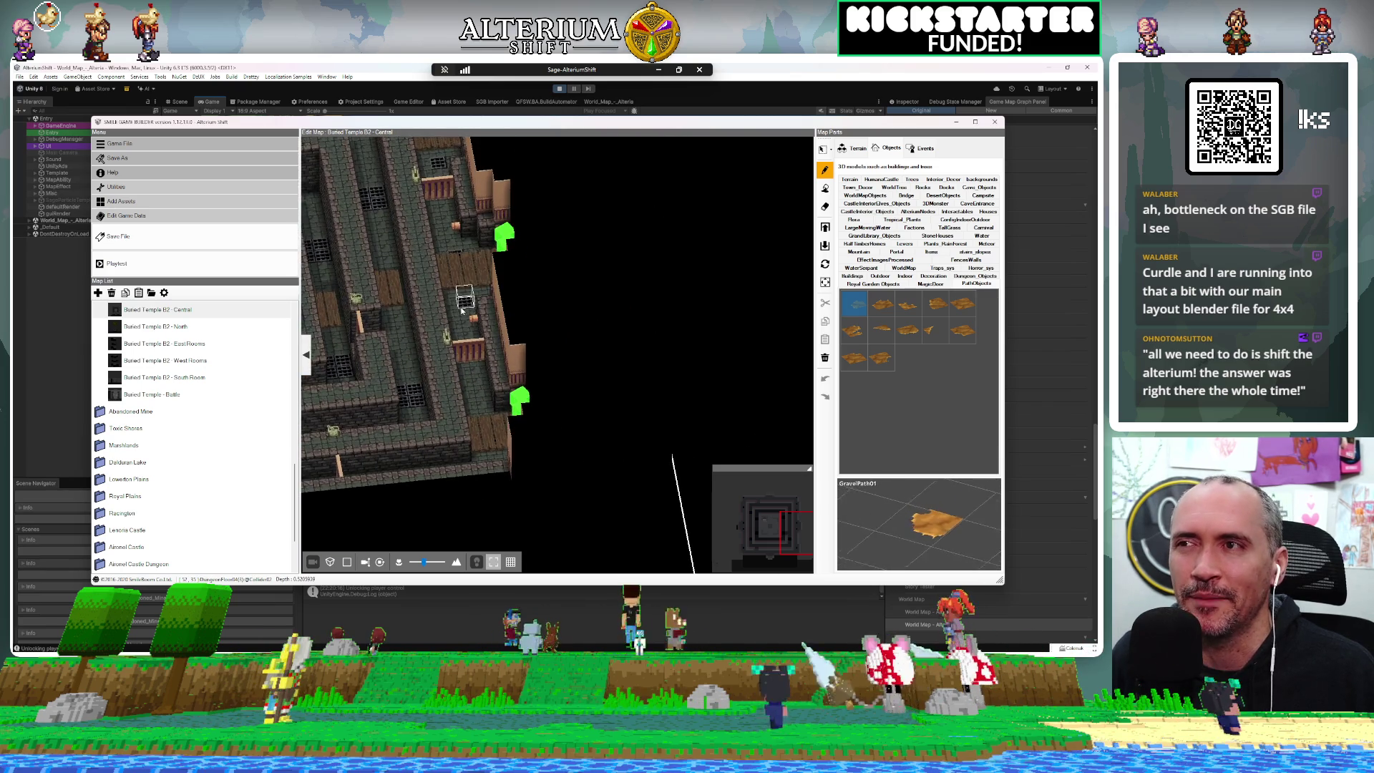
Reopen Buried Temple B1 - Central and open a map object's event settings in select mode
scroll(395, 264, down, 6)
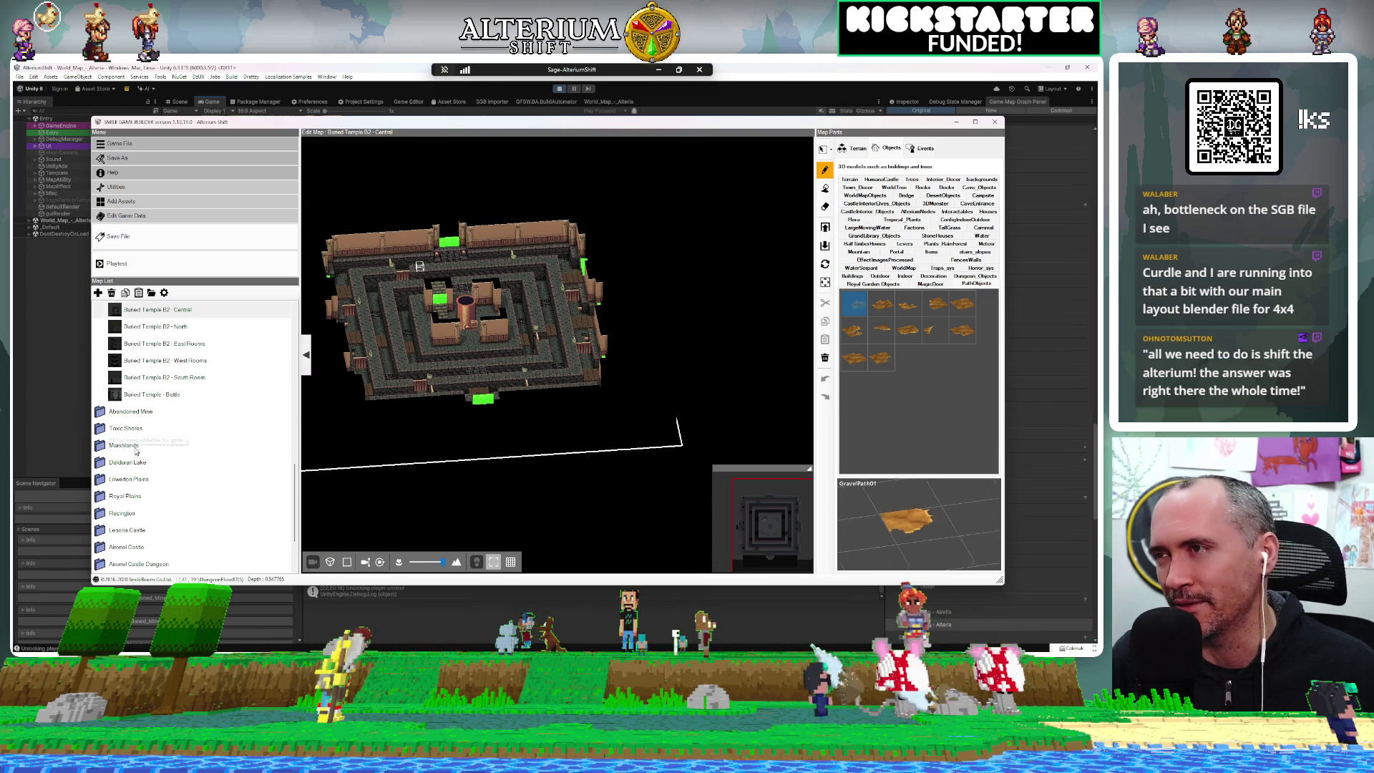
scroll(136, 451, up, 5)
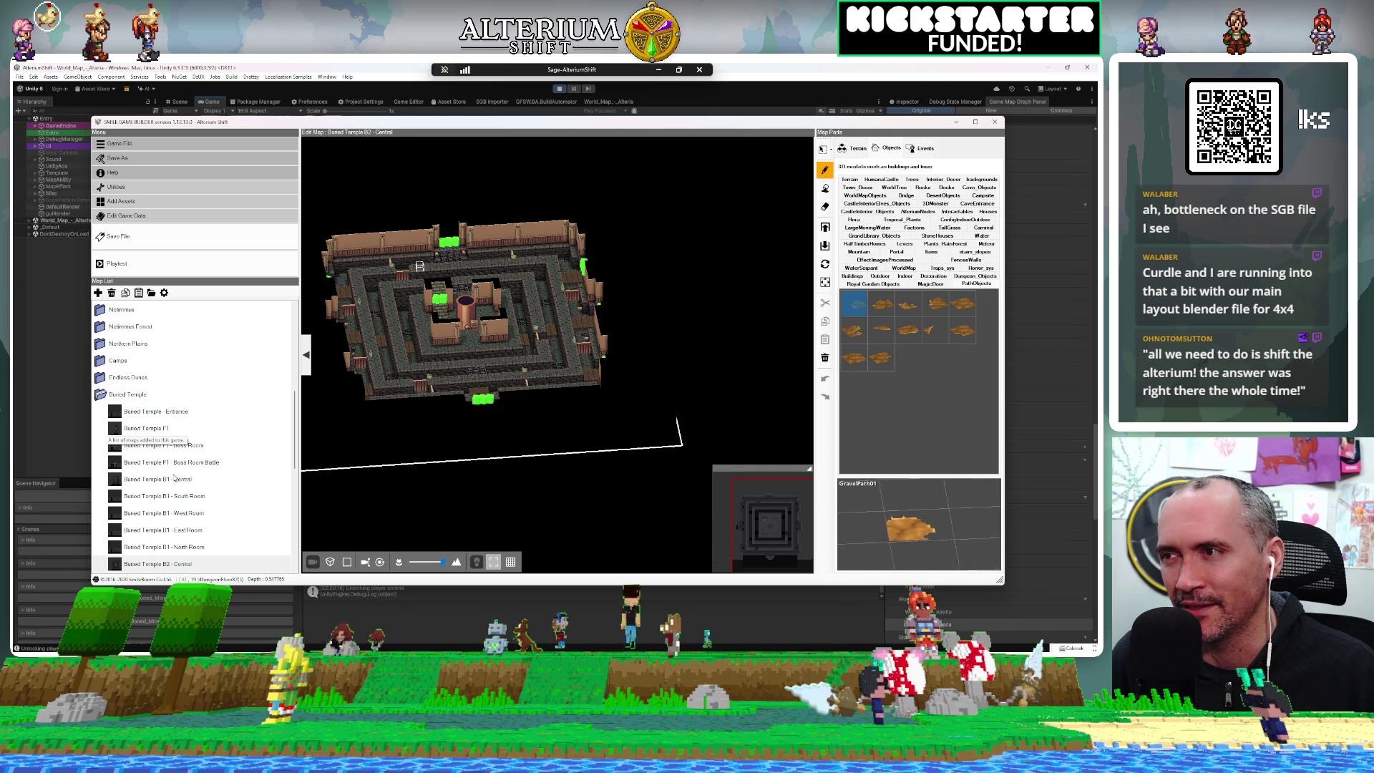
click(170, 477)
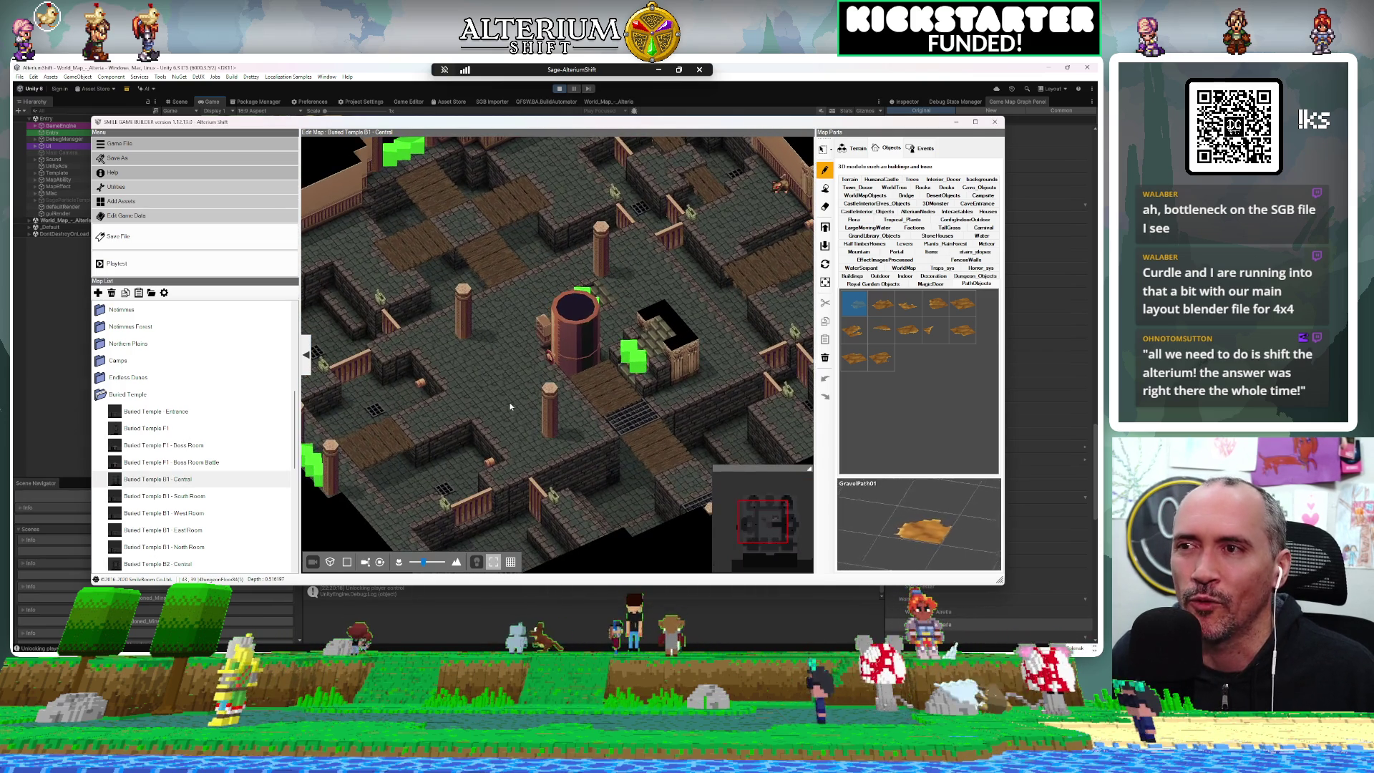
click(823, 148)
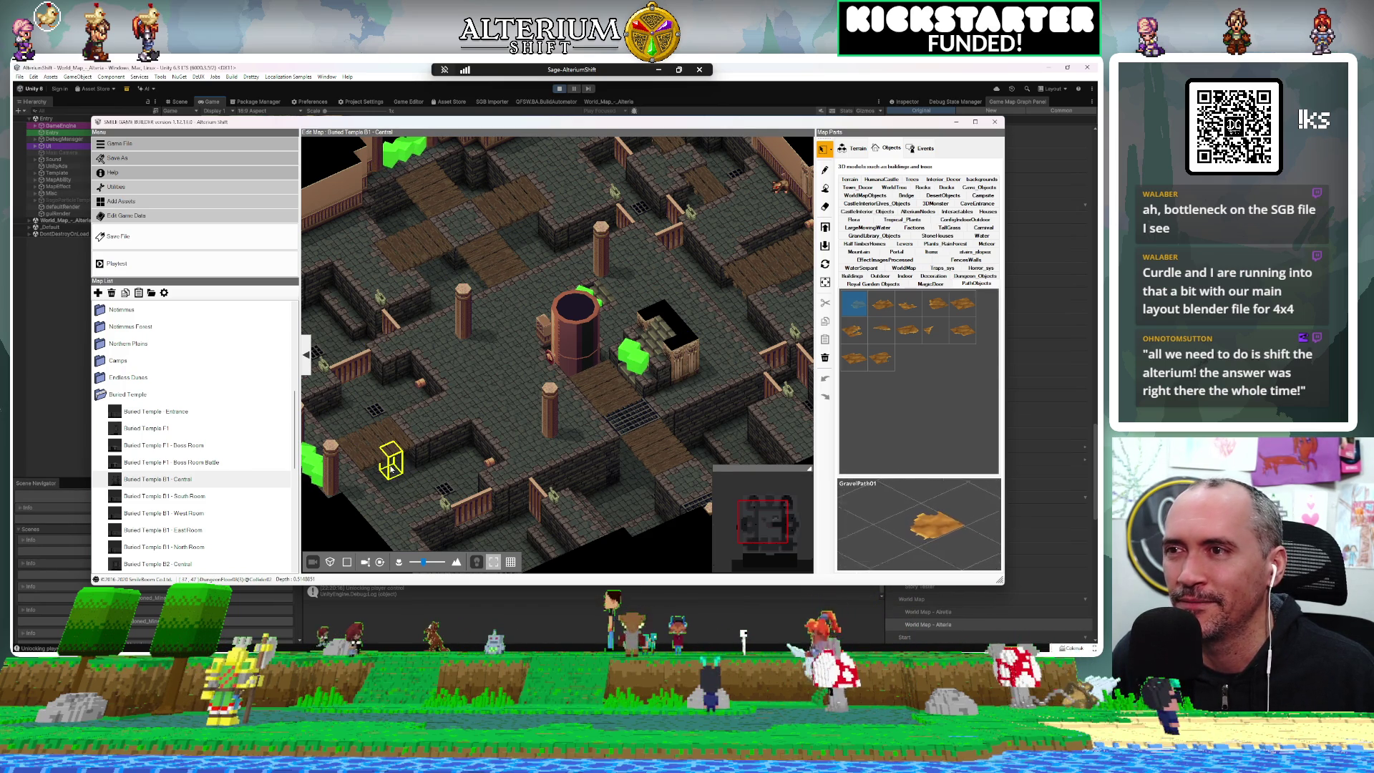
double_click(391, 468)
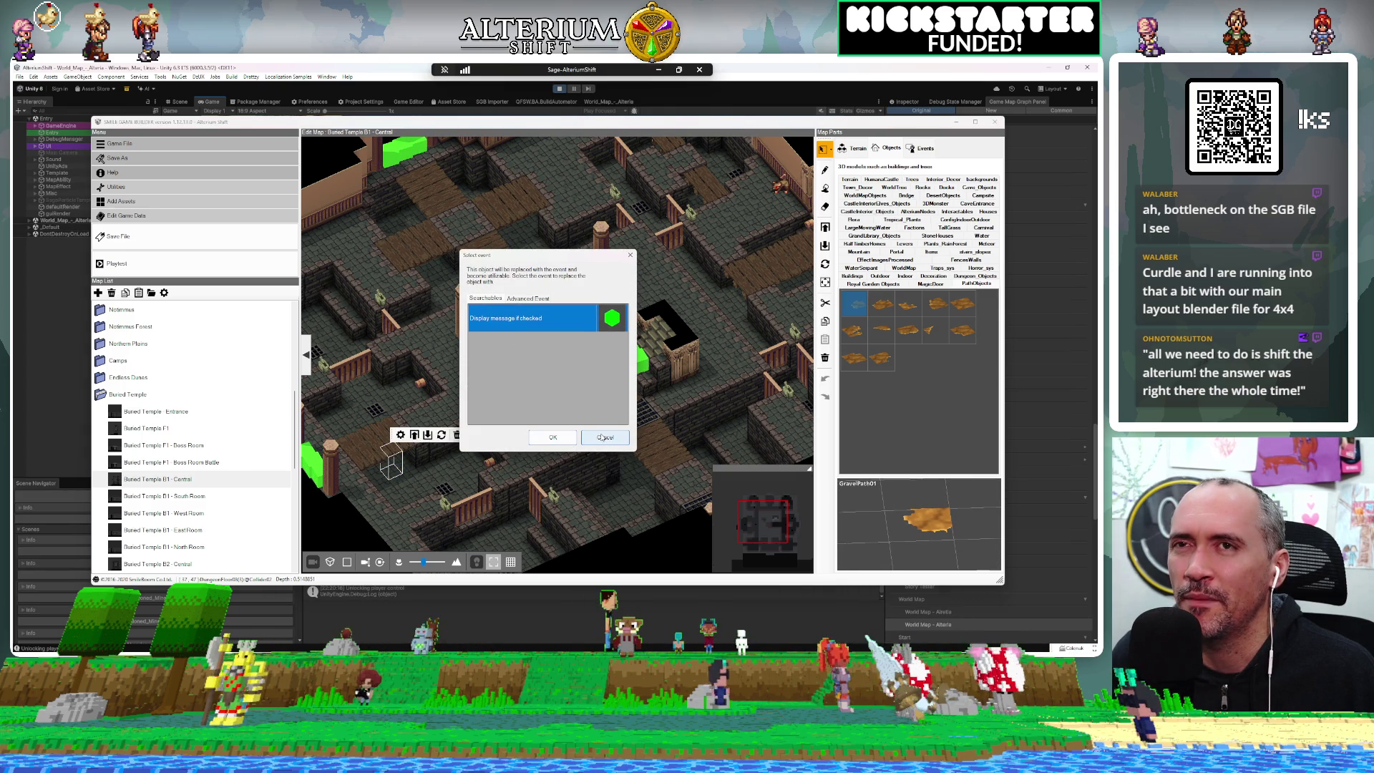
click(605, 438)
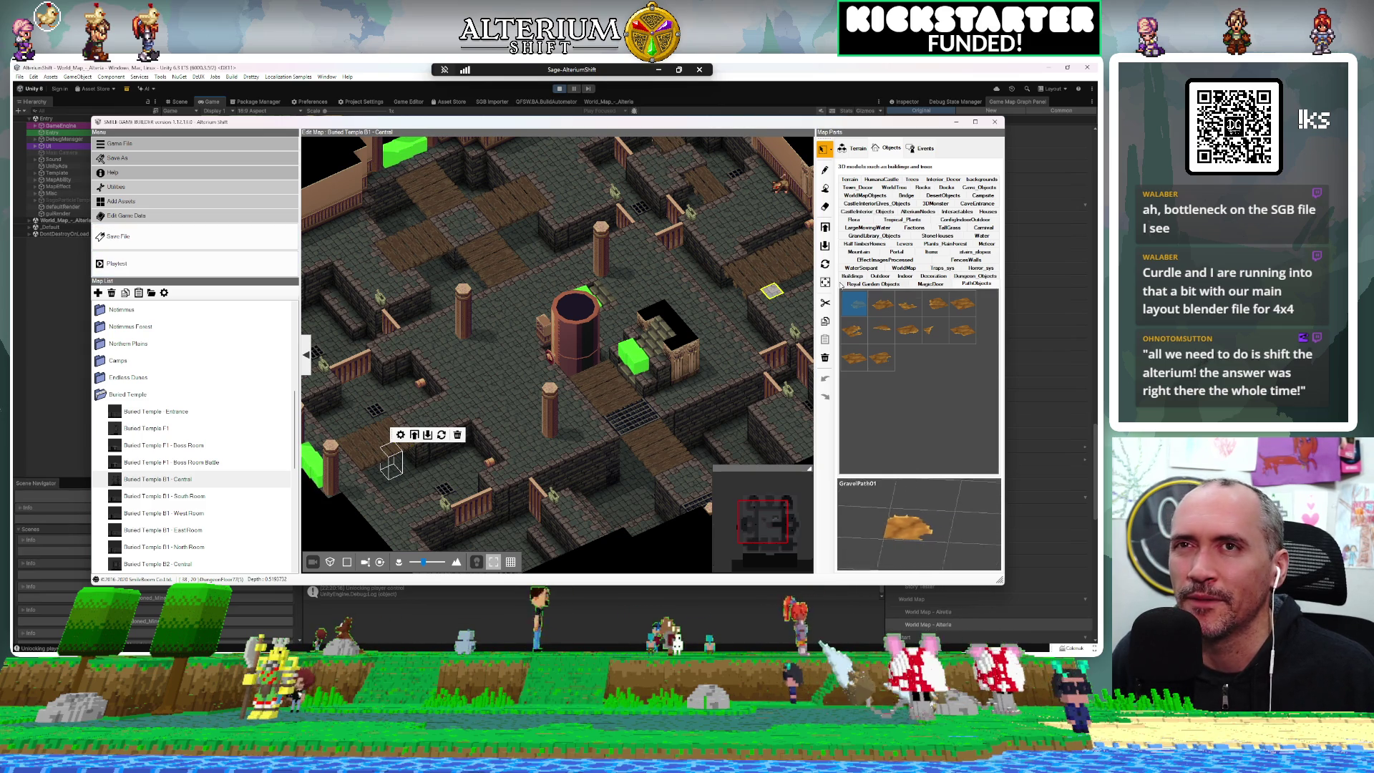
Scroll the Map List and expand the Marshlands folder to reveal its Clouded Marshlands maps
scroll(211, 428, down, 5)
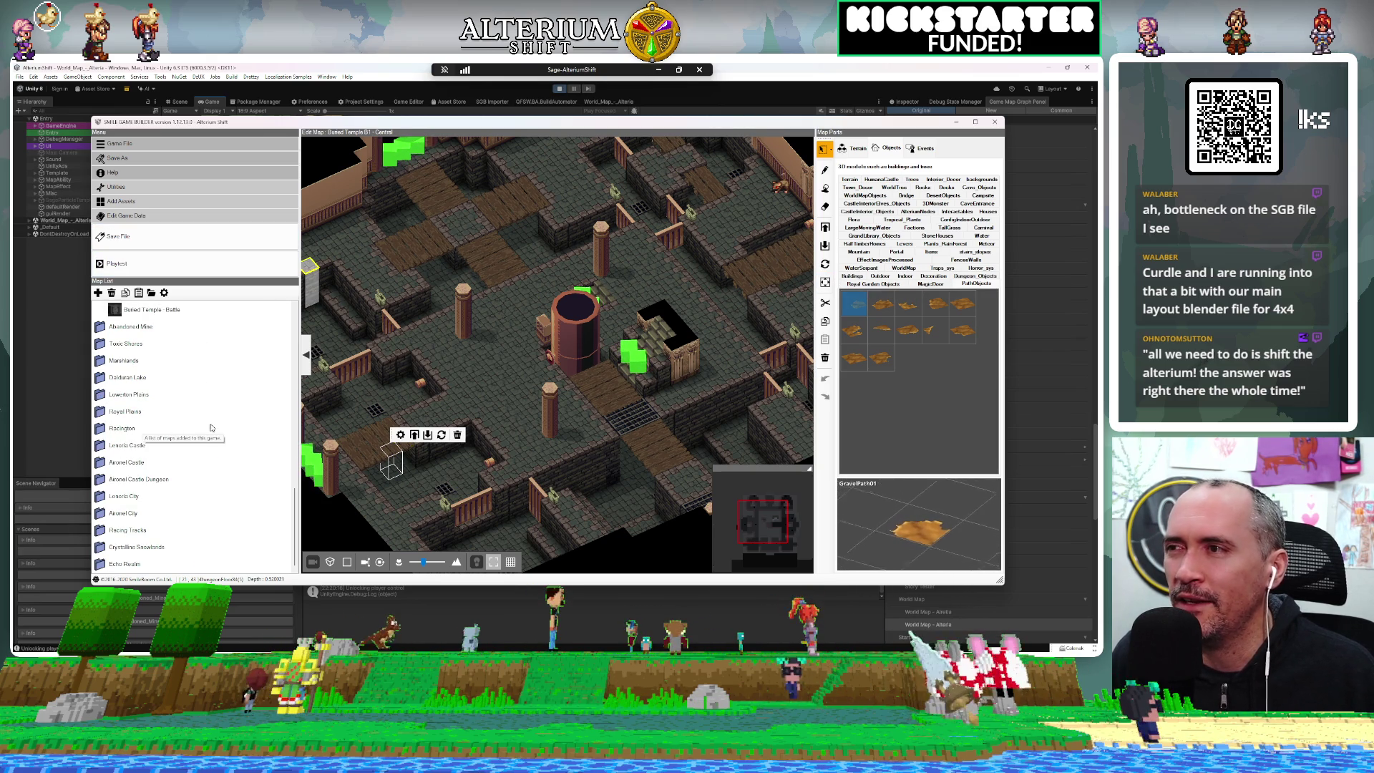
scroll(211, 428, up, 5)
scroll(179, 418, down, 5)
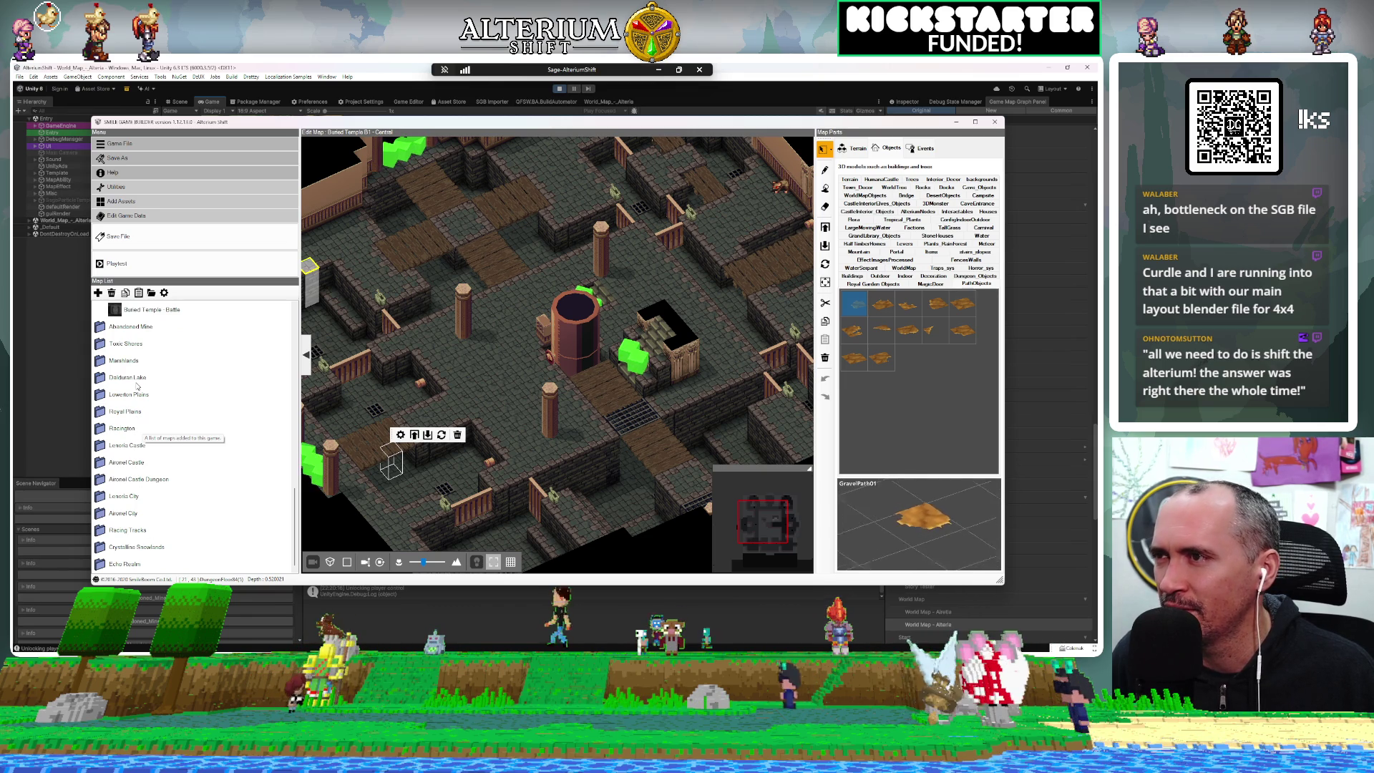
click(130, 359)
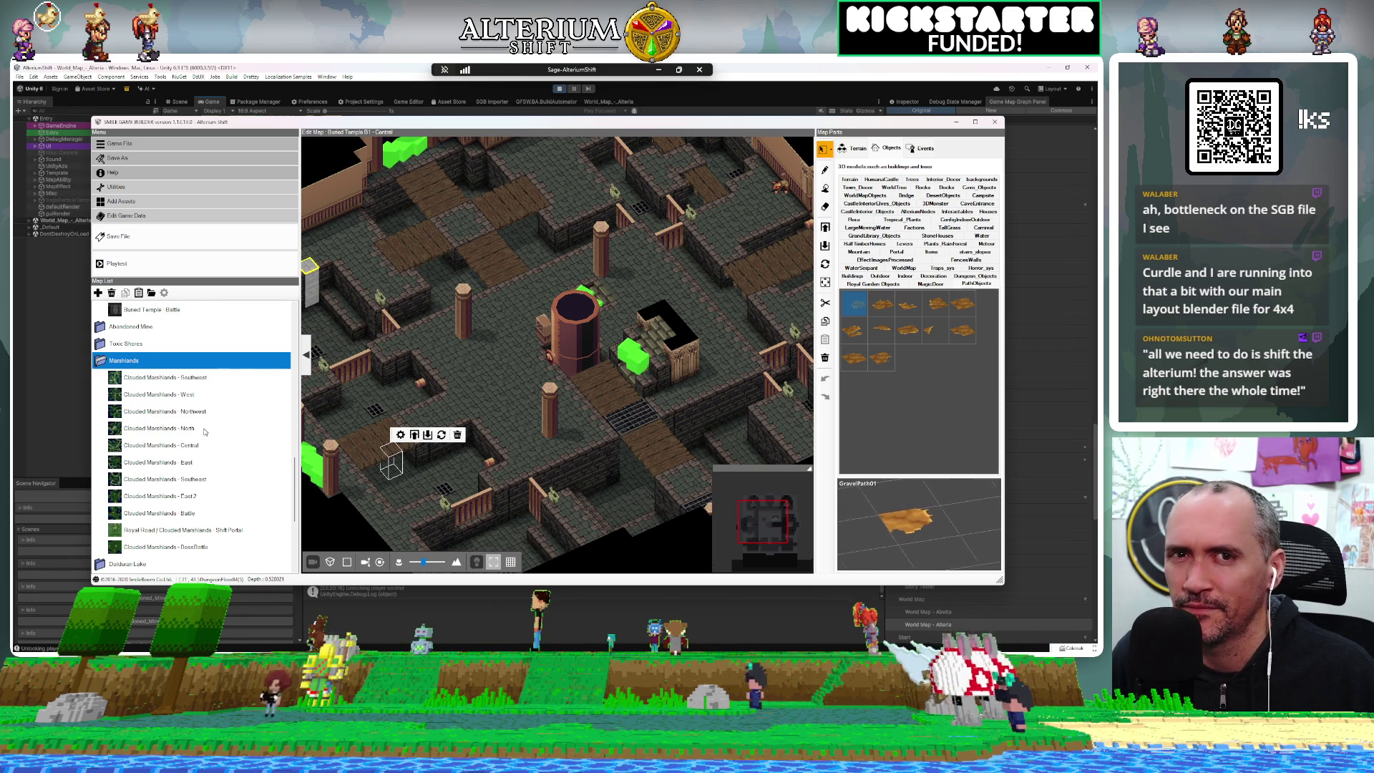
scroll(204, 433, down, 3)
scroll(203, 438, up, 3)
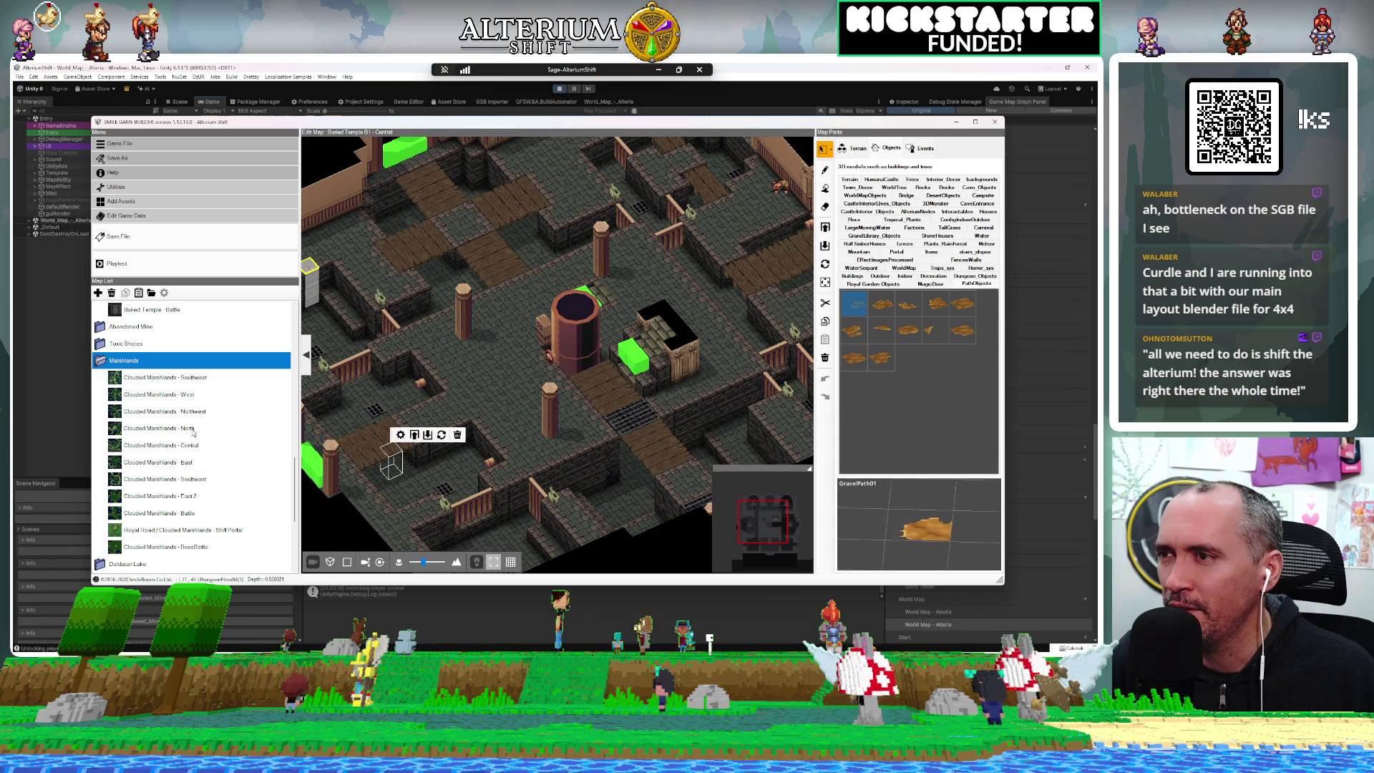
Load Clouded Marshlands - Southwest and tilt the view into an angled 3D perspective
double_click(206, 375)
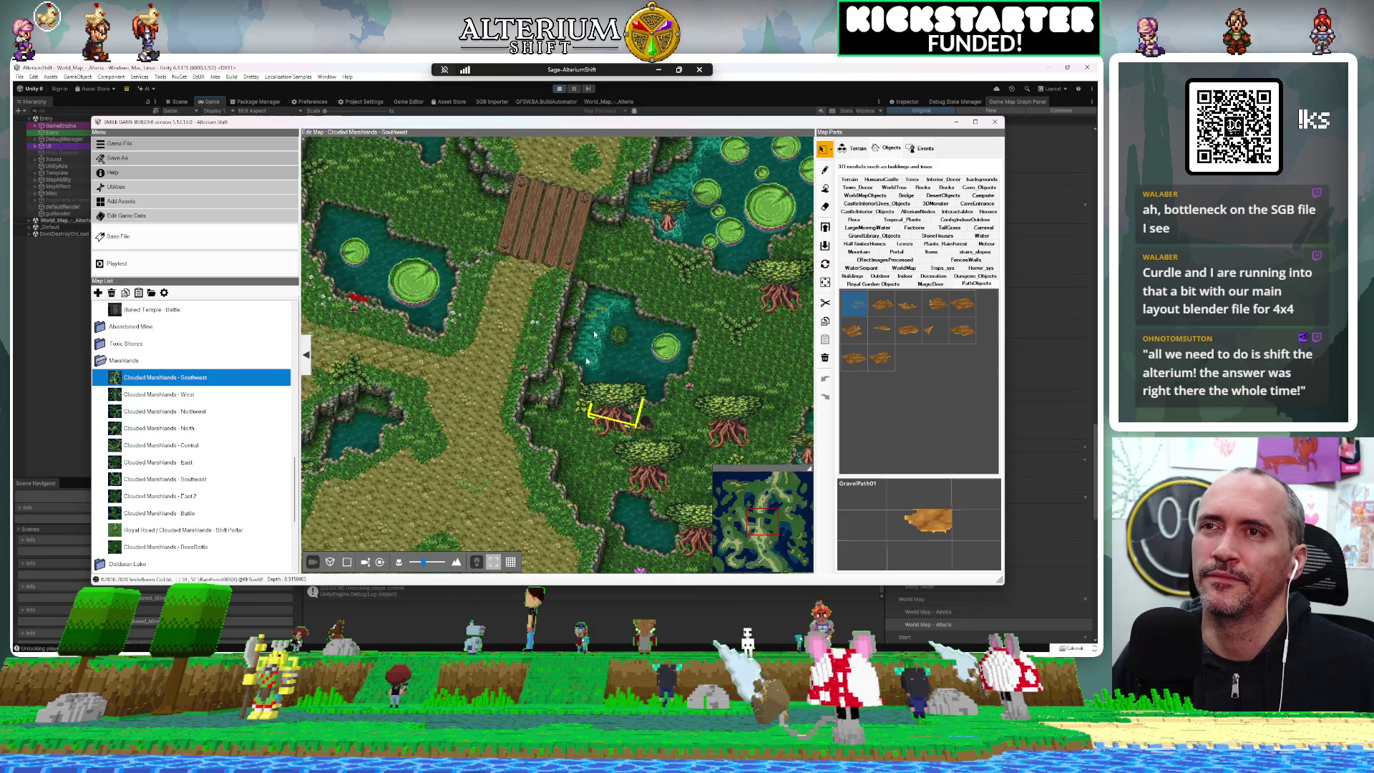
scroll(566, 304, down, 3)
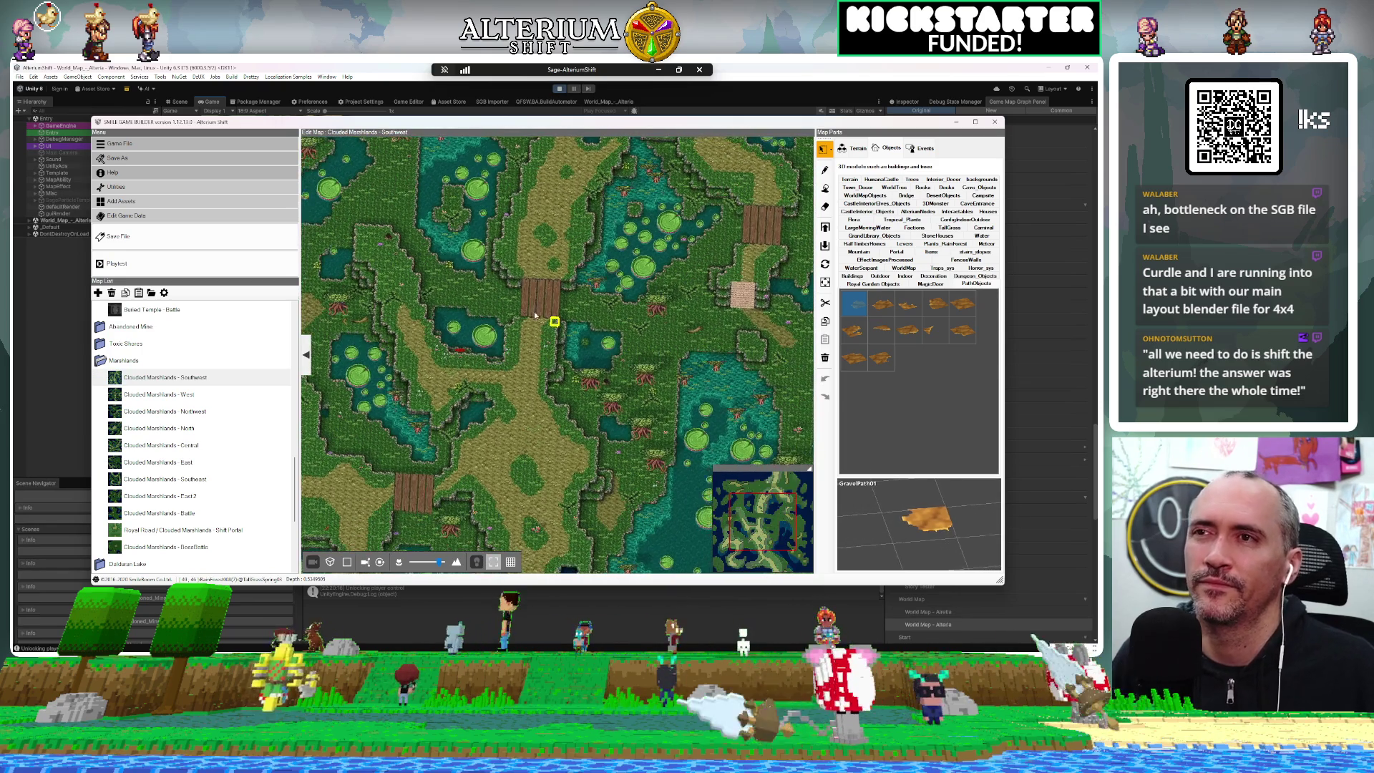
mouse_move(529, 297)
mouse_down()
mouse_move(499, 238)
mouse_move(453, 246)
mouse_move(647, 230)
mouse_move(654, 248)
mouse_move(646, 291)
mouse_move(565, 266)
mouse_move(551, 282)
mouse_up()
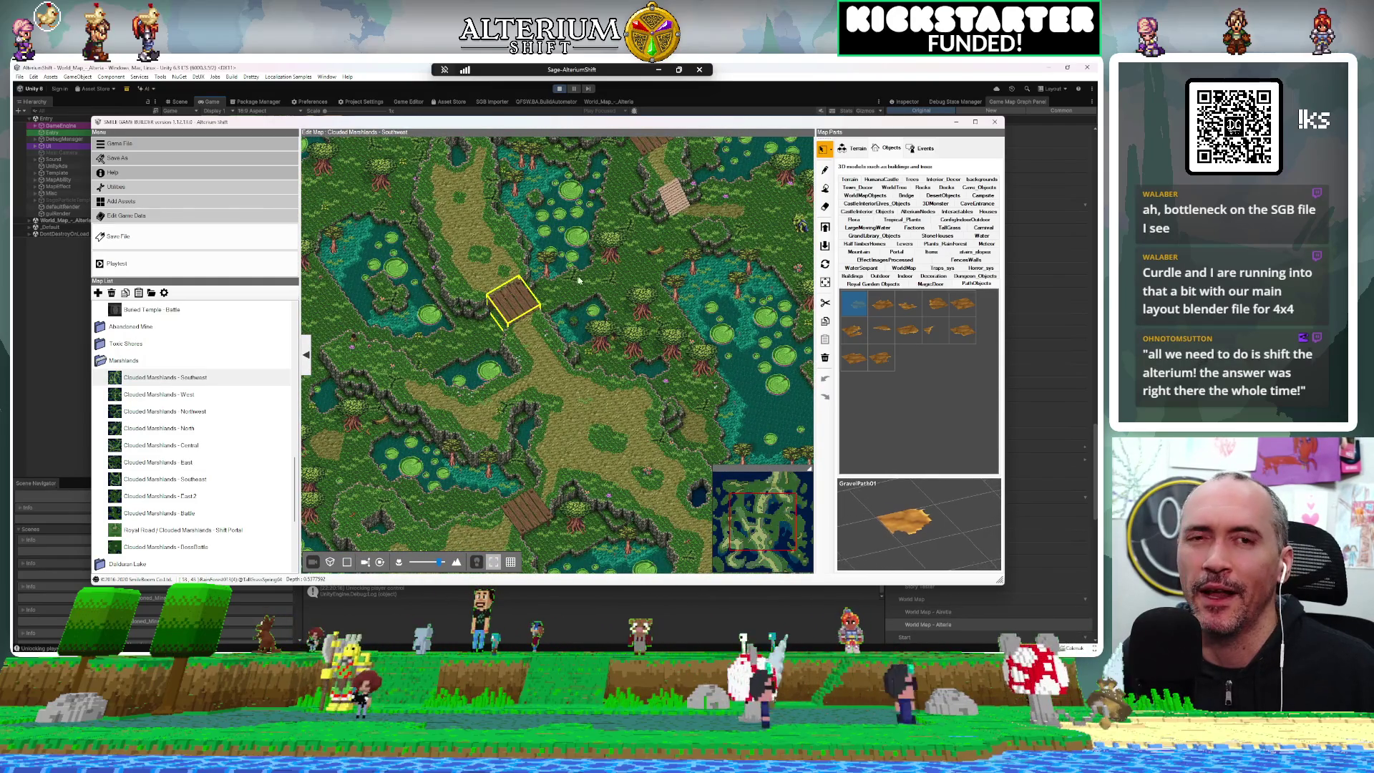
scroll(617, 219, down, 1)
drag(612, 217, 607, 392)
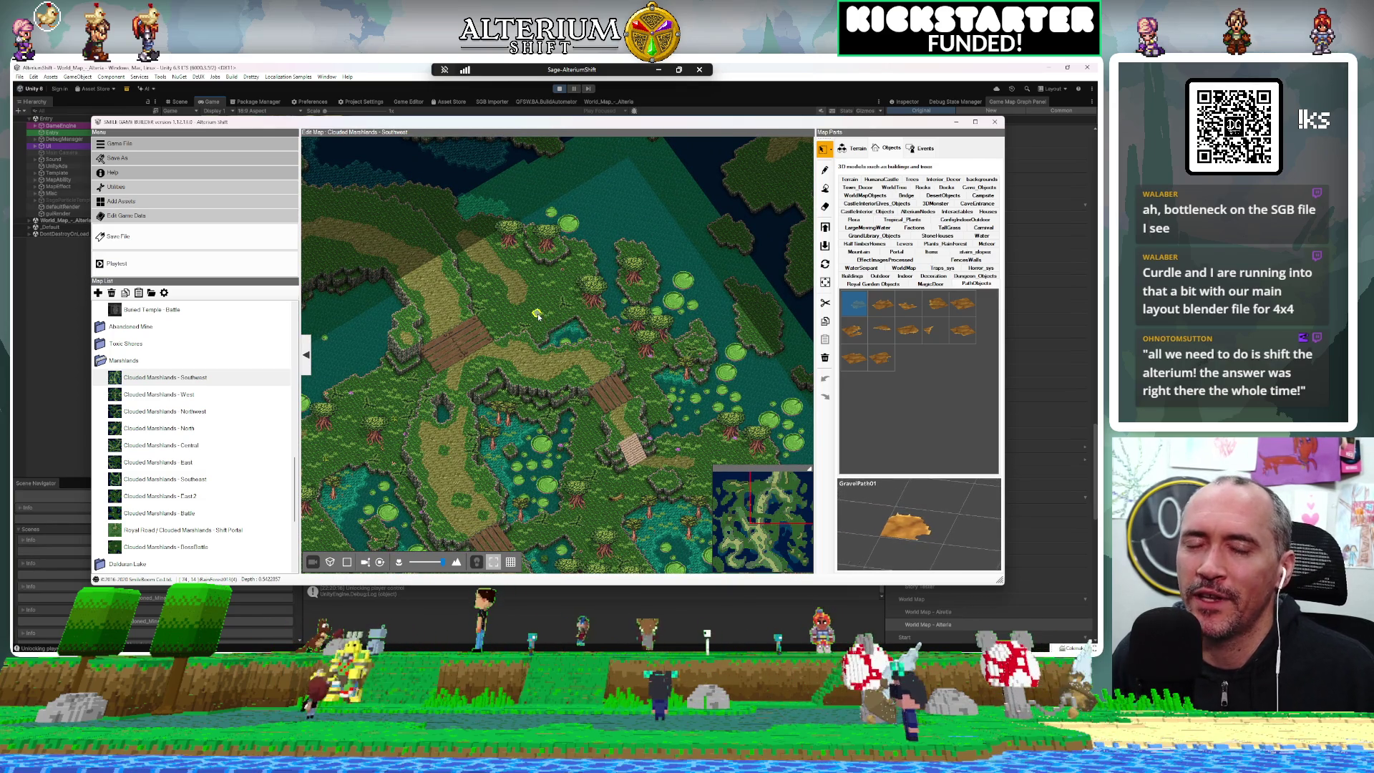
Zoom in on the marsh path and open the Transfer to West event for editing
scroll(457, 373, down, 1)
scroll(456, 373, up, 5)
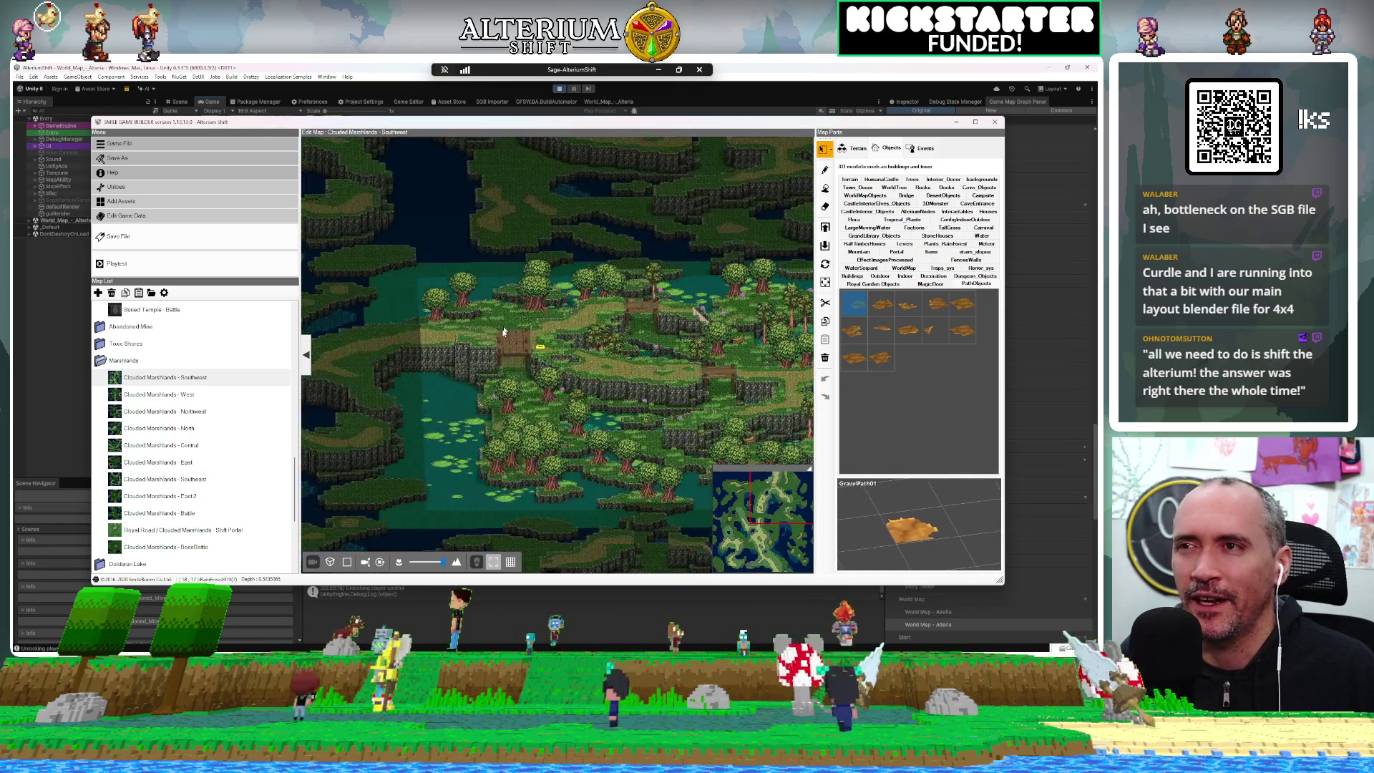
scroll(503, 331, down, 5)
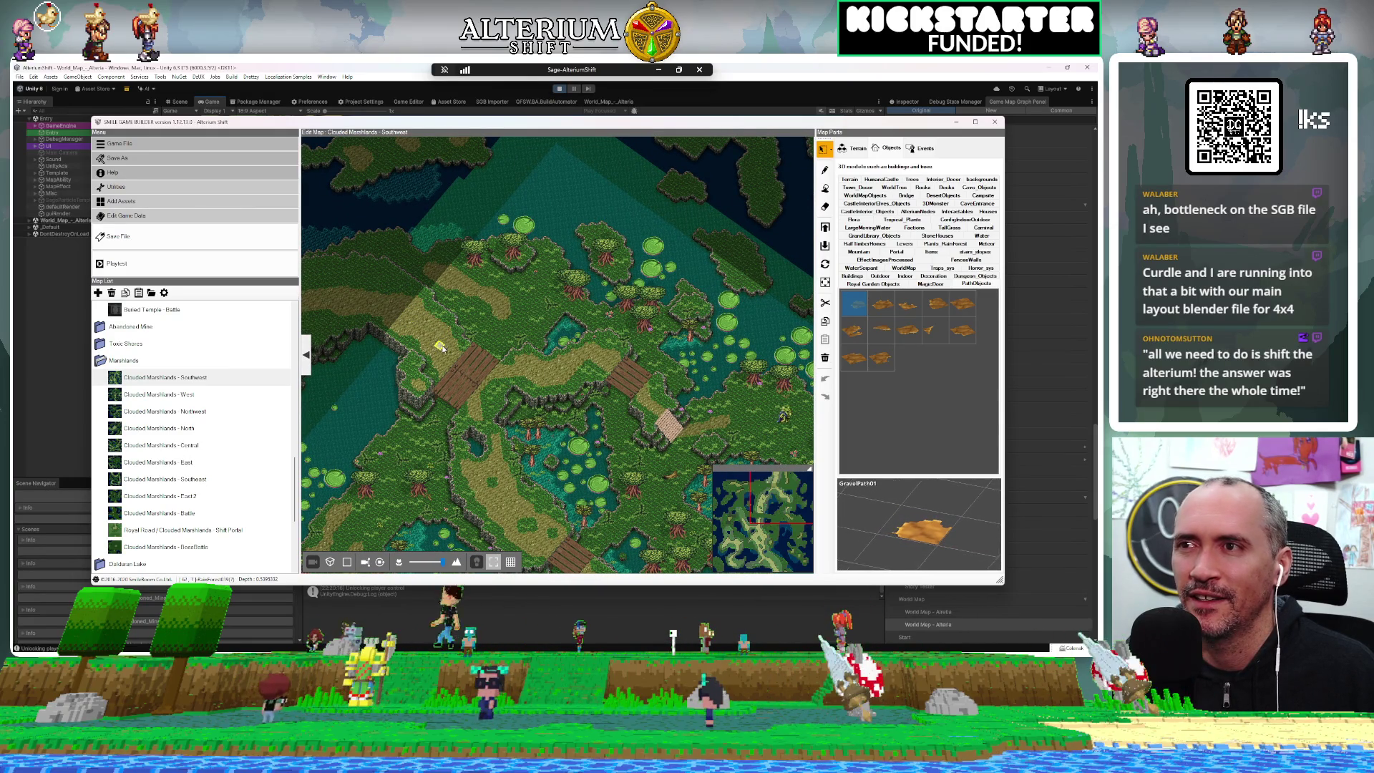
scroll(439, 338, up, 5)
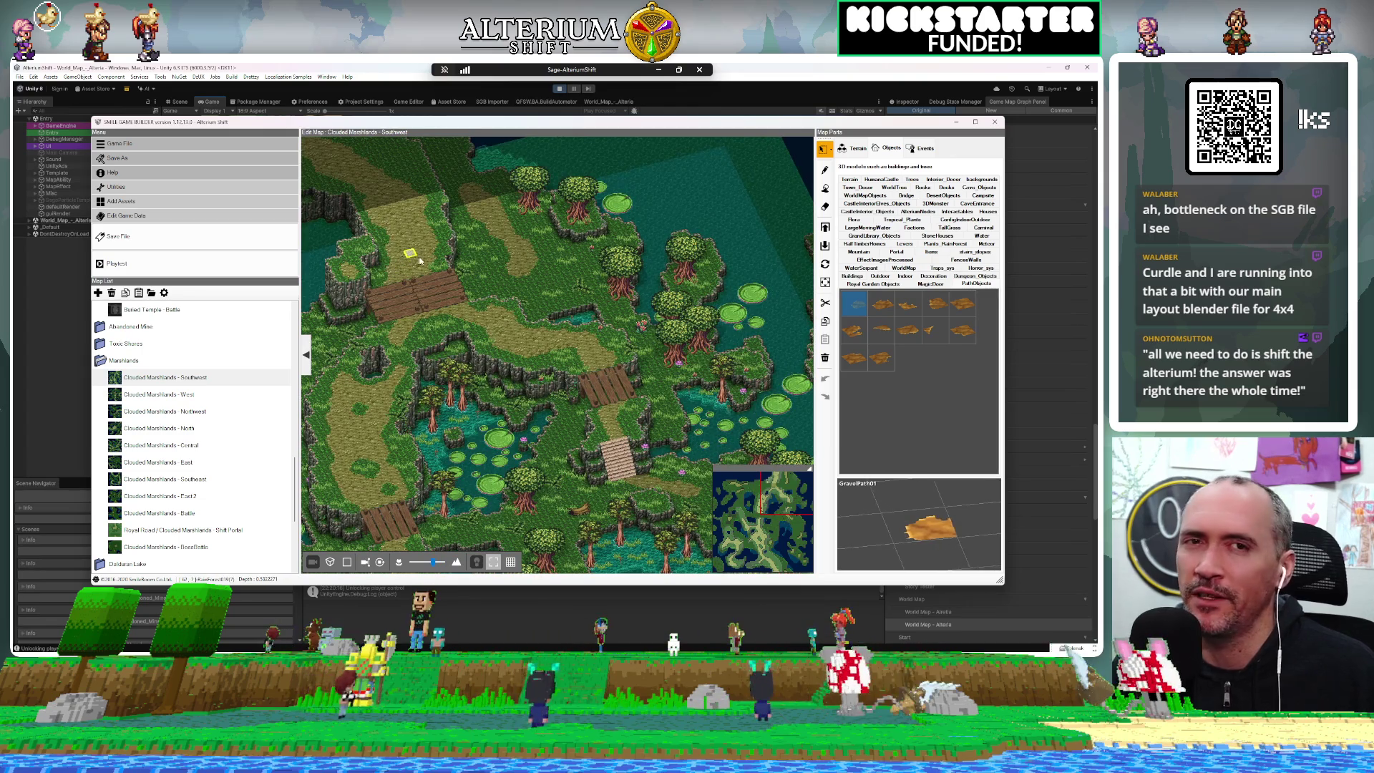
scroll(458, 300, up, 2)
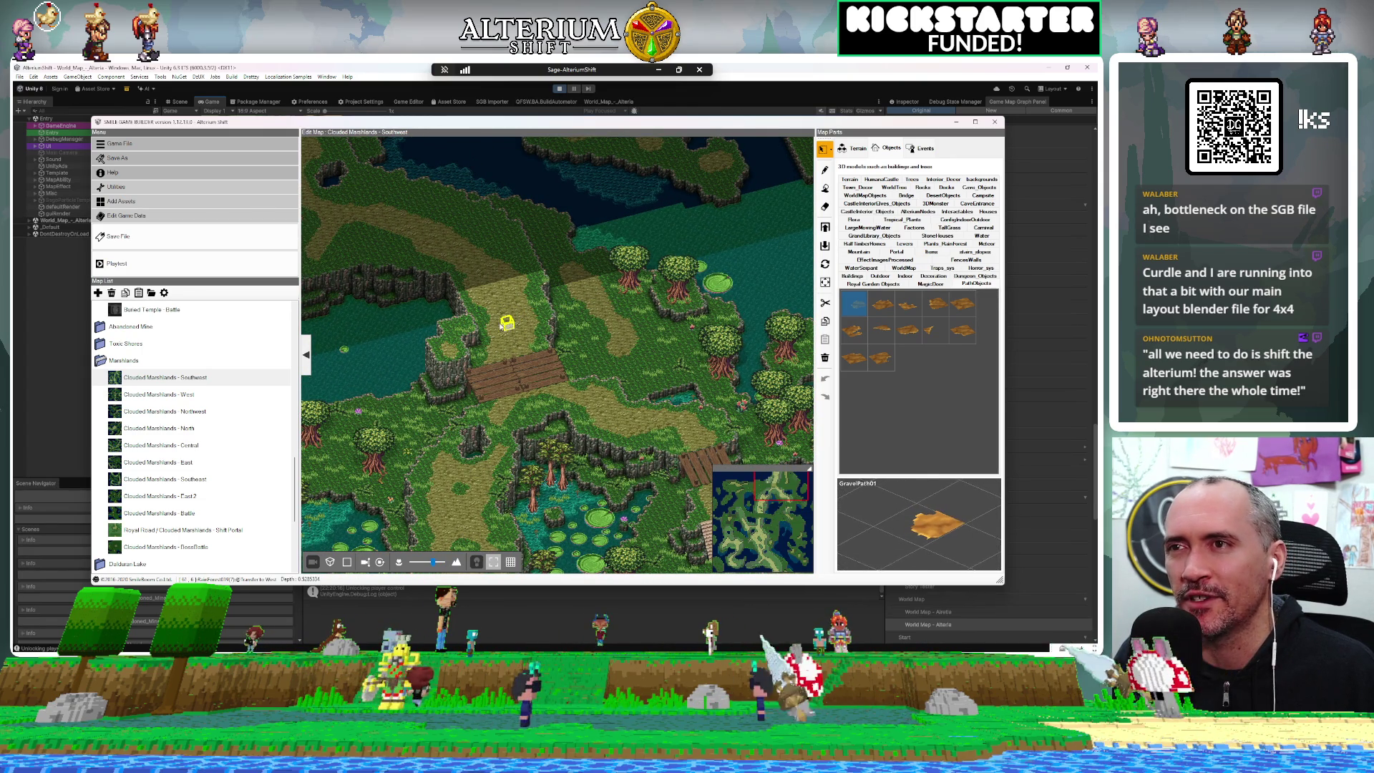
click(506, 324)
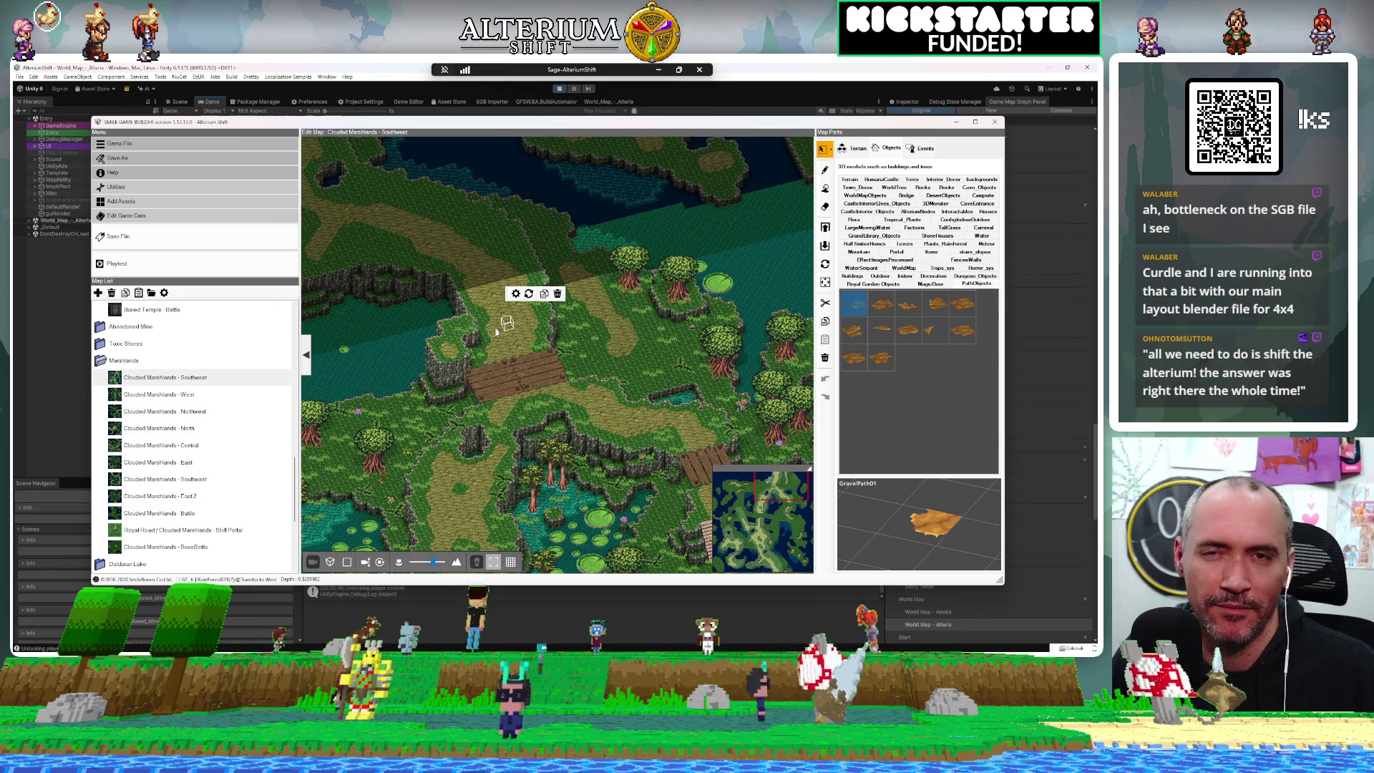
double_click(496, 330)
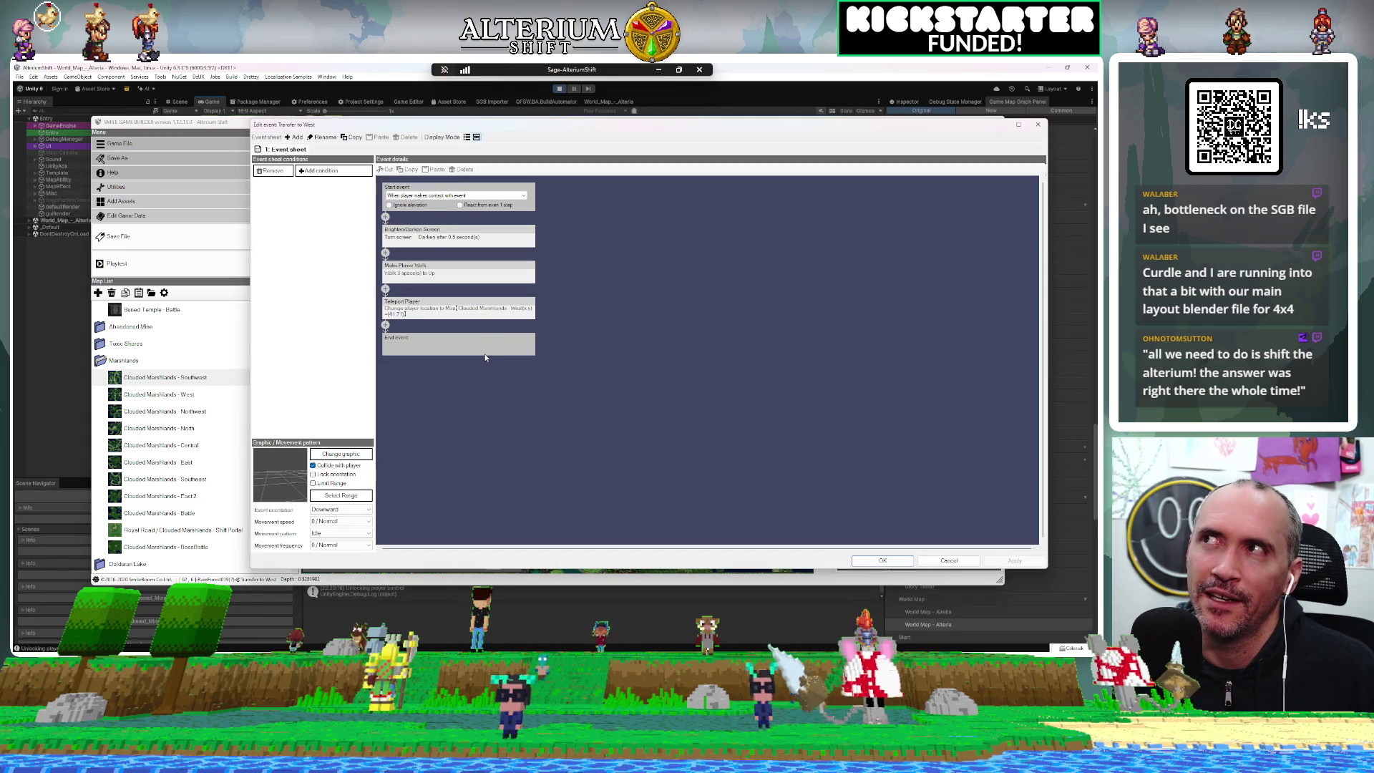